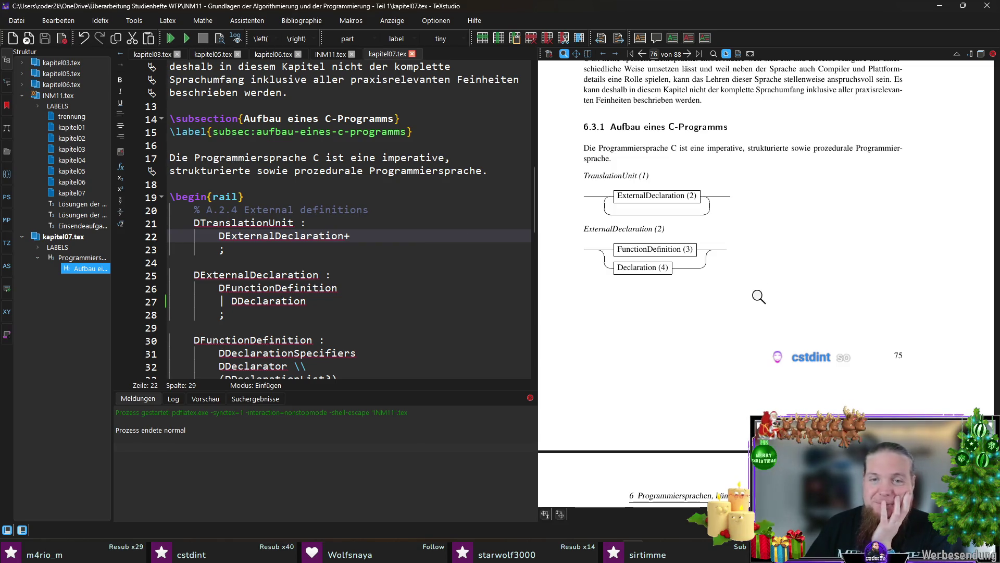
pyautogui.scroll(-4, 684, 292)
pyautogui.scroll(-2, 657, 299)
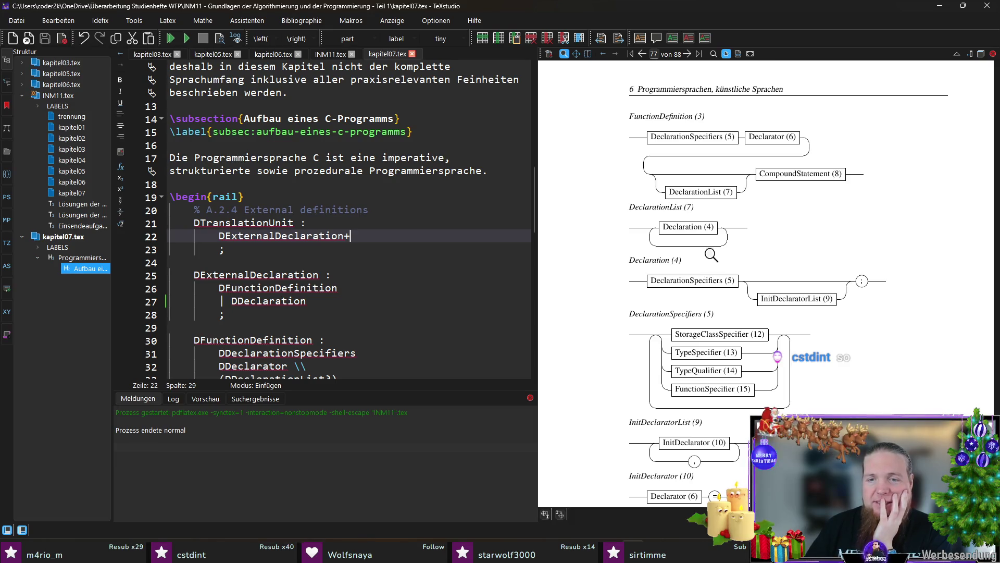
pyautogui.scroll(-3, 711, 255)
pyautogui.scroll(-3, 720, 241)
pyautogui.scroll(-1, 736, 248)
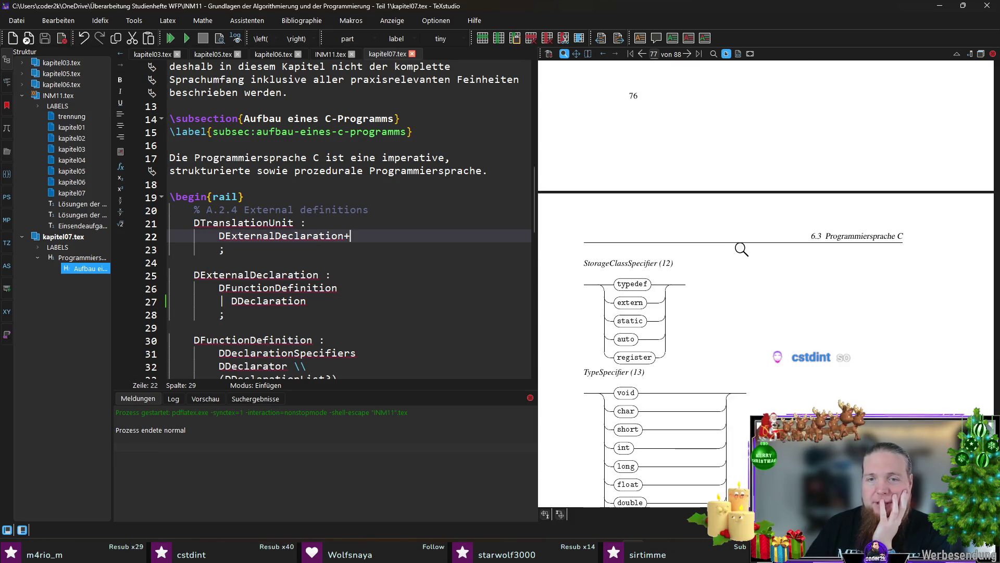
pyautogui.scroll(-5, 744, 242)
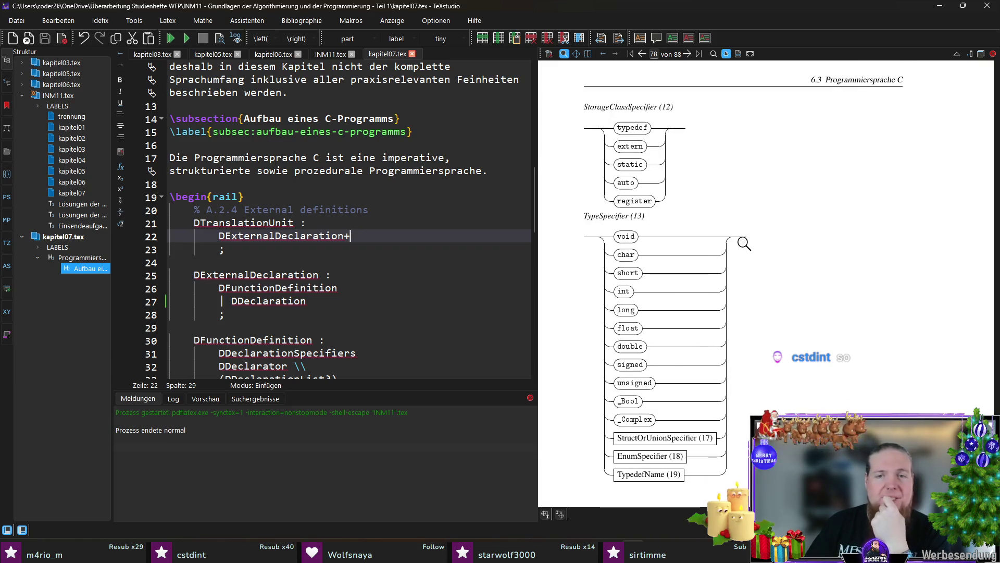
pyautogui.scroll(-3, 743, 243)
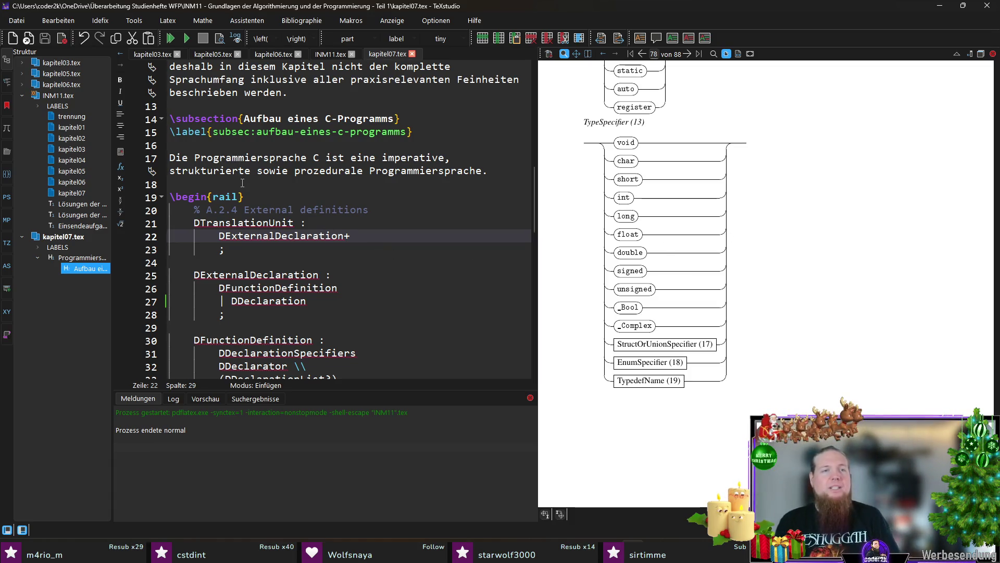
# - Jump to the solutions chapter of INM11.tex and go to its \appendix line
pyautogui.click(266, 183)
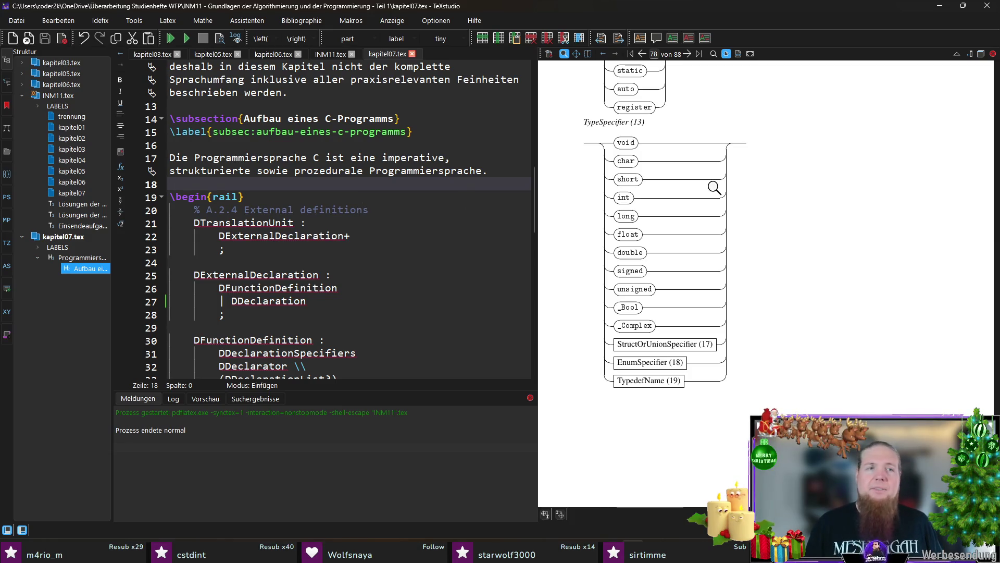
pyautogui.scroll(-2, 886, 212)
pyautogui.scroll(-3, 857, 214)
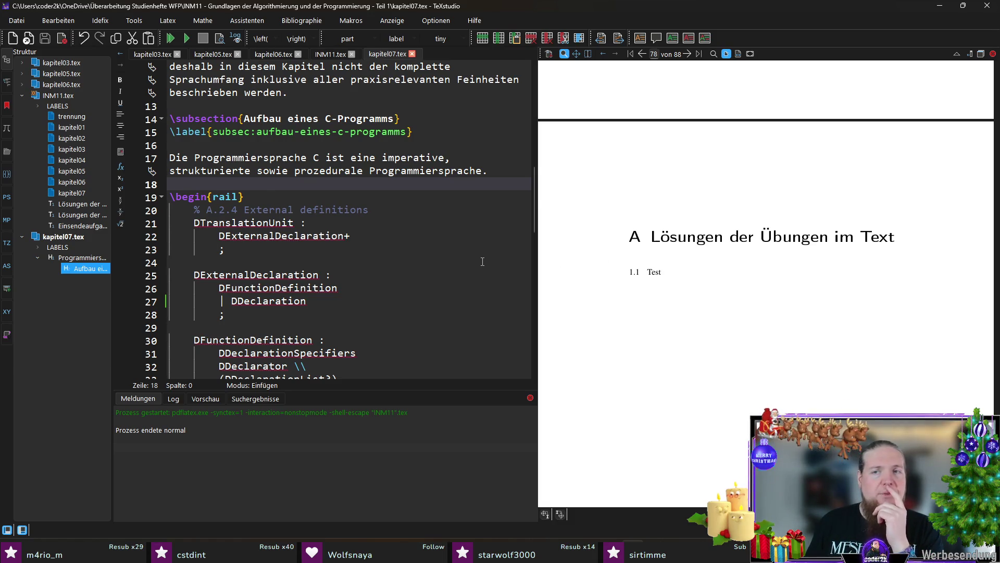
pyautogui.scroll(-3, 482, 261)
pyautogui.scroll(-3, 625, 268)
pyautogui.scroll(-3, 643, 258)
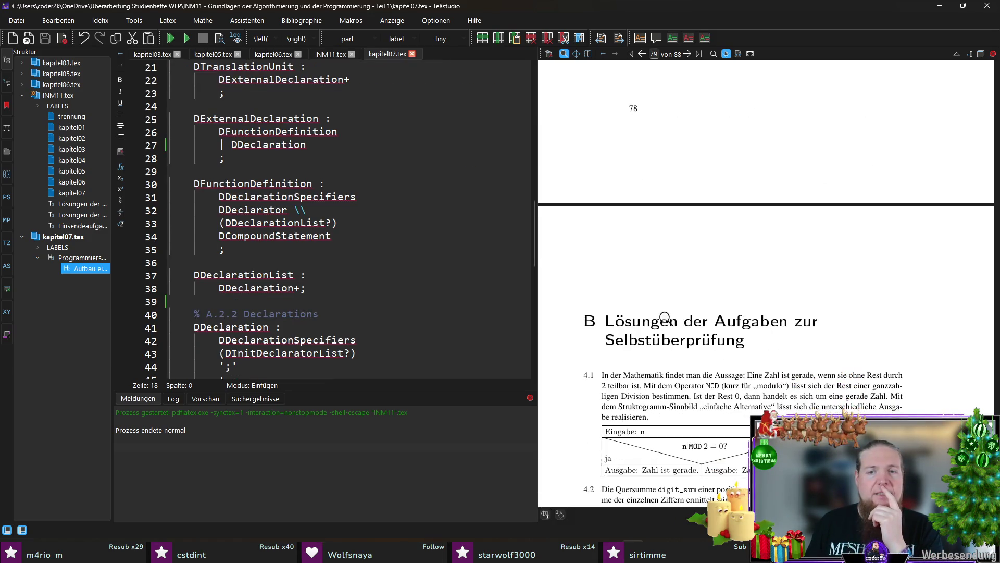
pyautogui.click(74, 216)
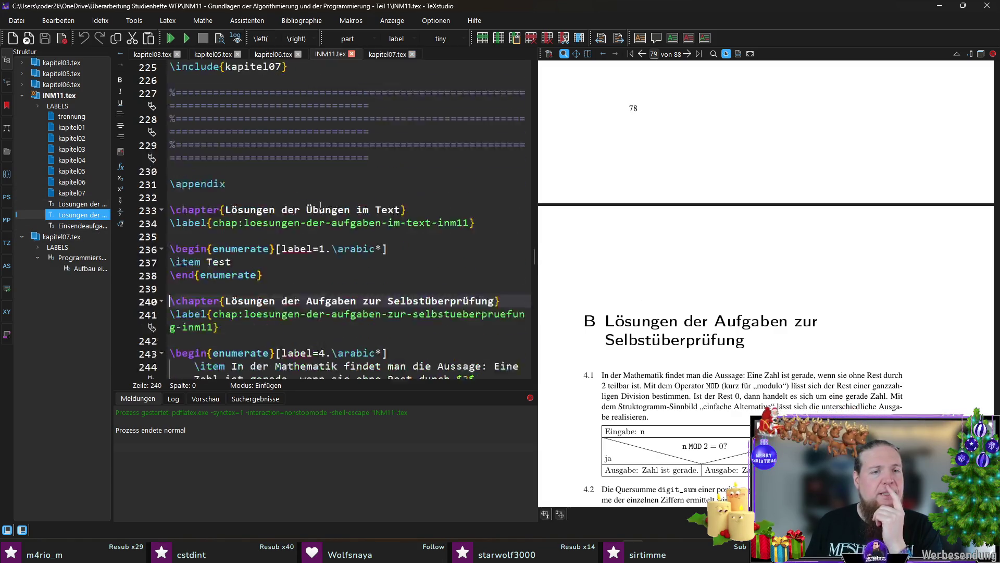
pyautogui.scroll(-1, 319, 205)
pyautogui.click(355, 144)
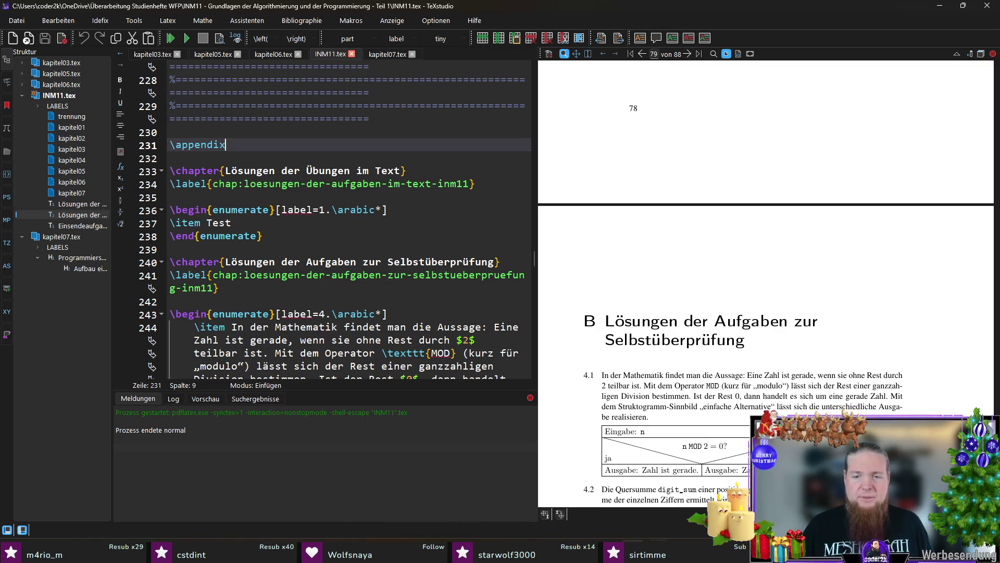
# - Create syntaxdiagramme.tex via touch in Git Bash and return to the editor
pyautogui.click(344, 547)
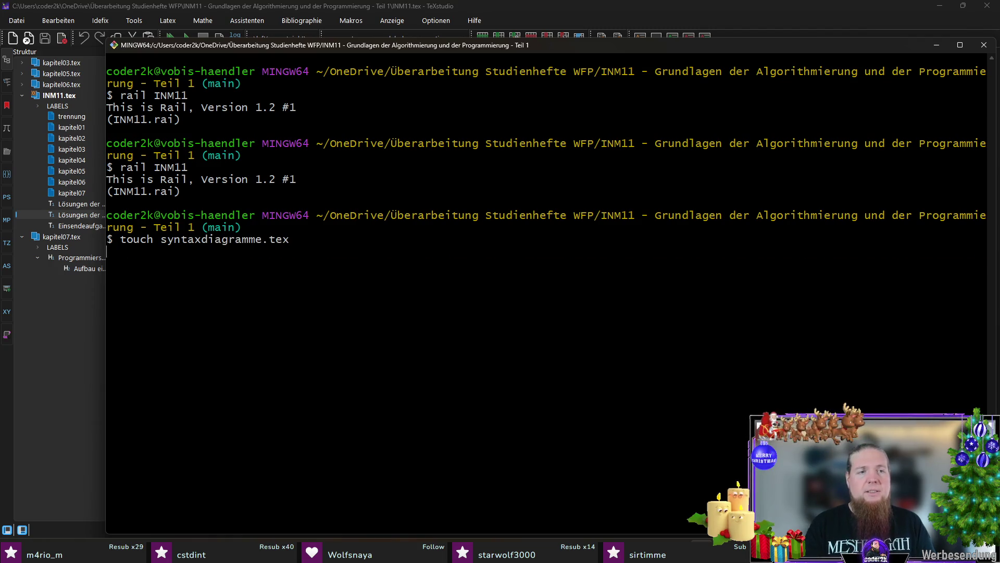
pyautogui.click(55, 439)
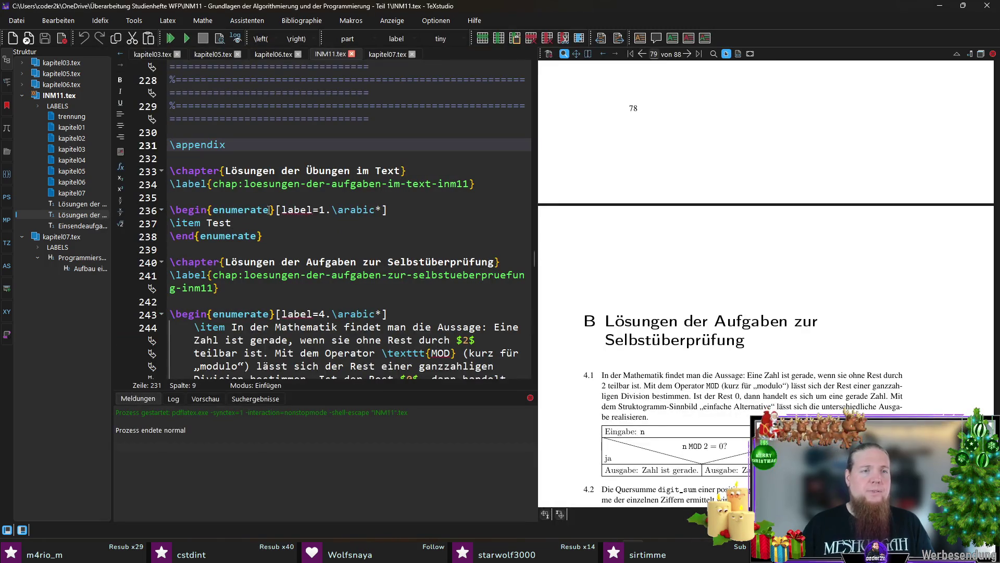
pyautogui.scroll(9, 314, 235)
pyautogui.scroll(-3, 313, 234)
# - Go to the chapter include lines of INM11.tex to copy \include{kapitel07}
pyautogui.click(314, 250)
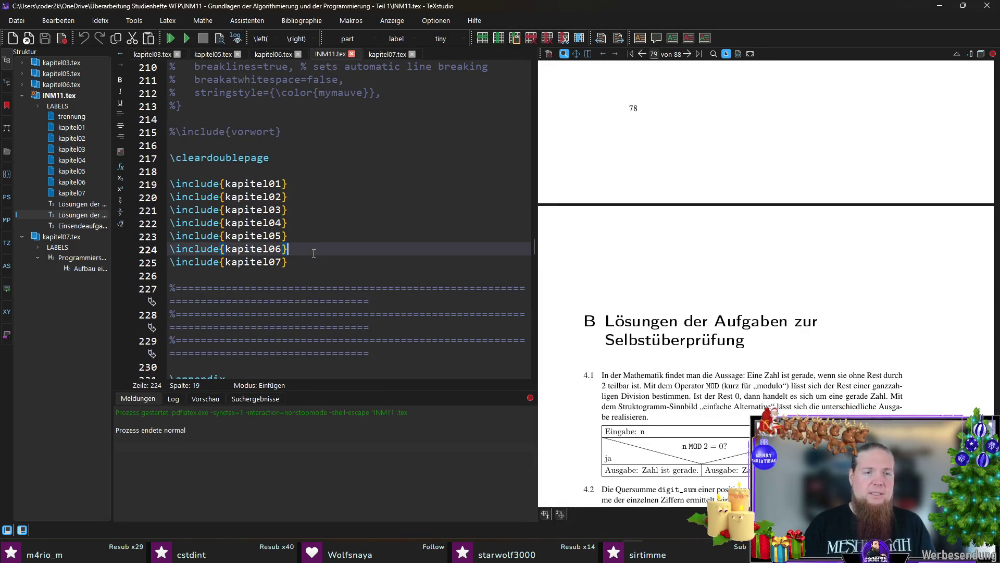
pyautogui.moveTo(309, 257); pyautogui.dragTo(170, 263)
pyautogui.hotkey('ctrl', 'c')
pyautogui.scroll(-15, 312, 234)
pyautogui.scroll(-5, 424, 188)
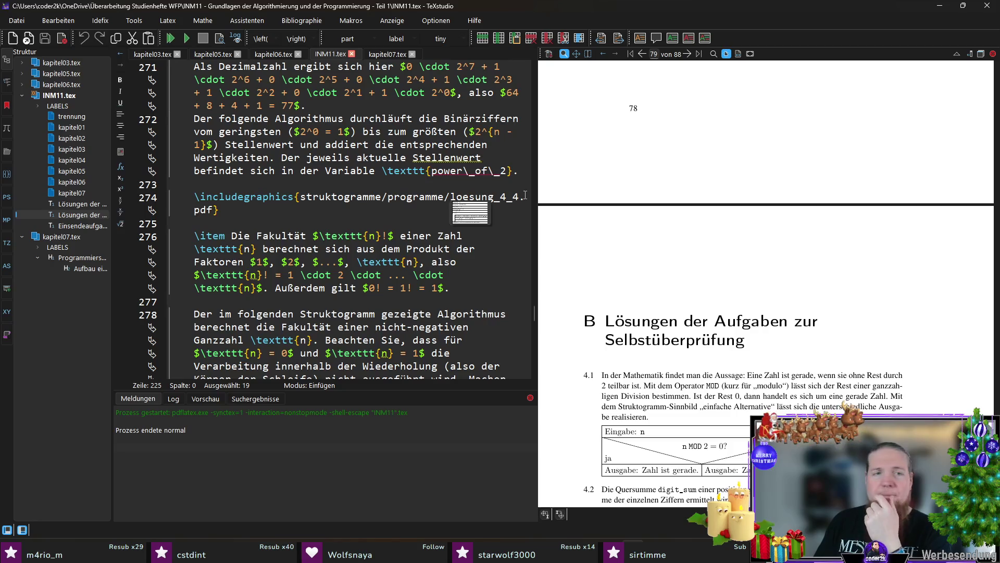
pyautogui.scroll(-1, 649, 325)
pyautogui.scroll(-5, 648, 325)
pyautogui.scroll(-5, 664, 304)
pyautogui.scroll(-5, 668, 296)
pyautogui.scroll(-5, 676, 291)
pyautogui.scroll(-5, 687, 282)
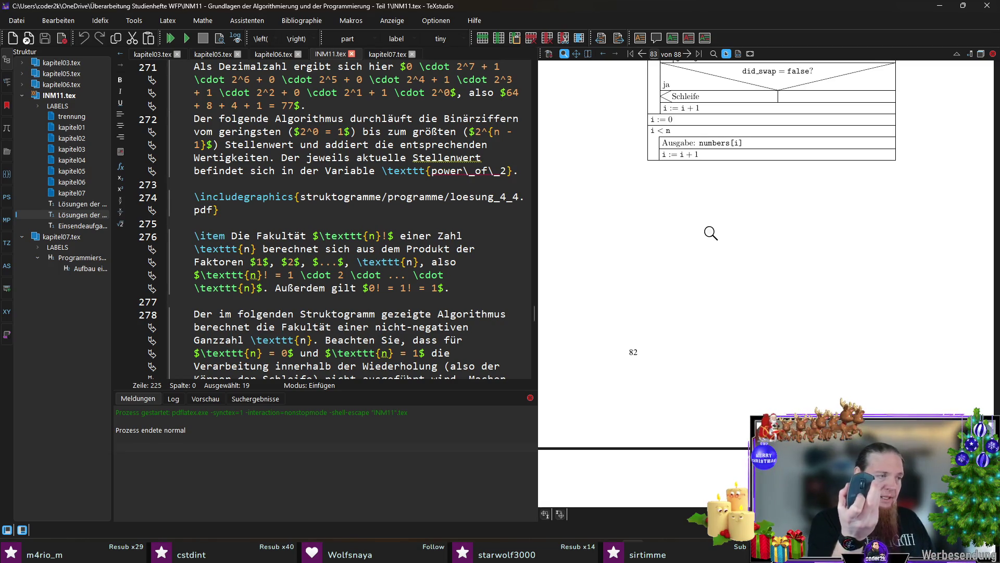
pyautogui.scroll(2, 711, 233)
pyautogui.scroll(-5, 710, 233)
pyautogui.scroll(-5, 710, 232)
pyautogui.scroll(-5, 701, 237)
pyautogui.scroll(3, 701, 237)
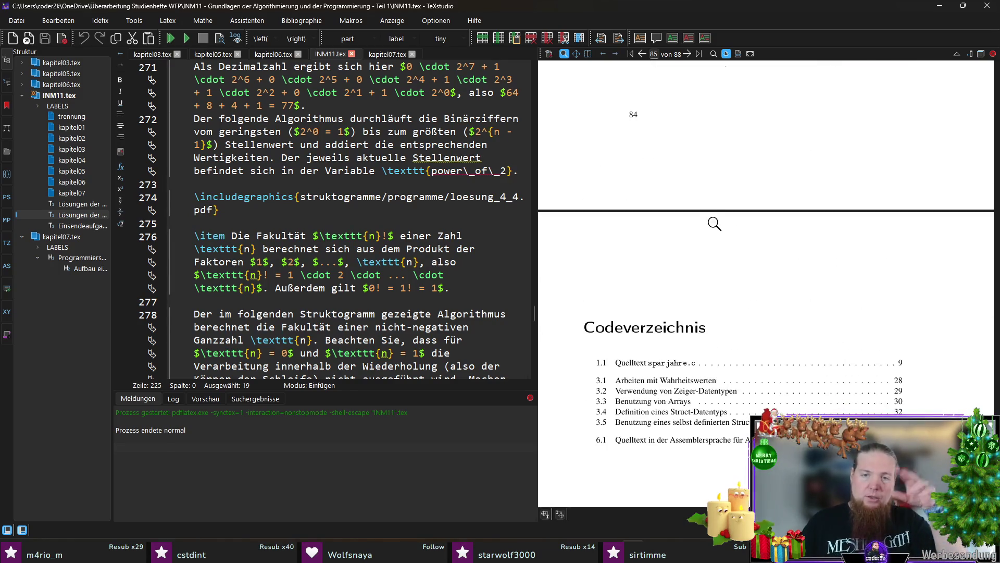
pyautogui.scroll(1, 714, 224)
pyautogui.scroll(-1, 714, 233)
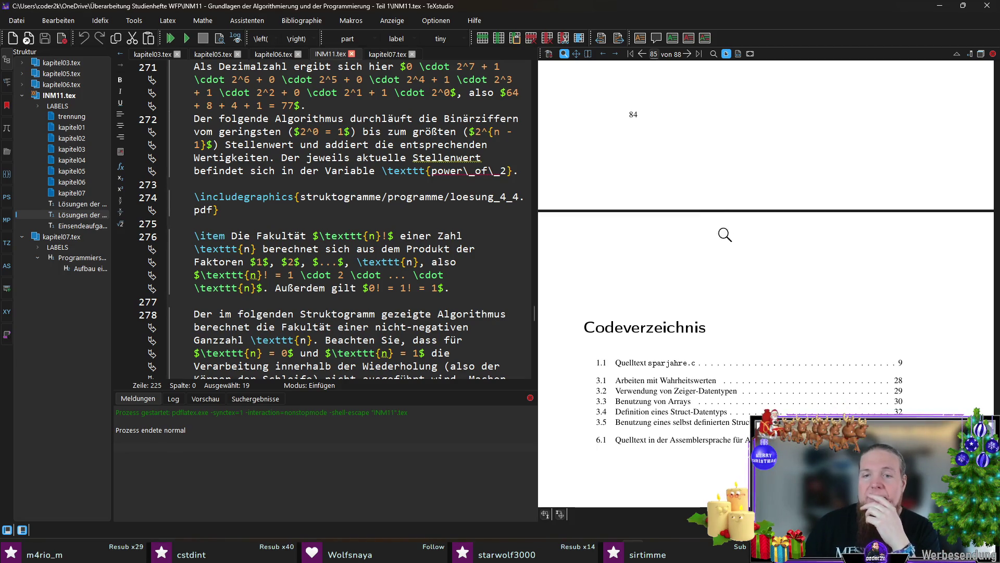
pyautogui.scroll(3, 723, 233)
pyautogui.scroll(3, 737, 223)
pyautogui.scroll(2, 823, 234)
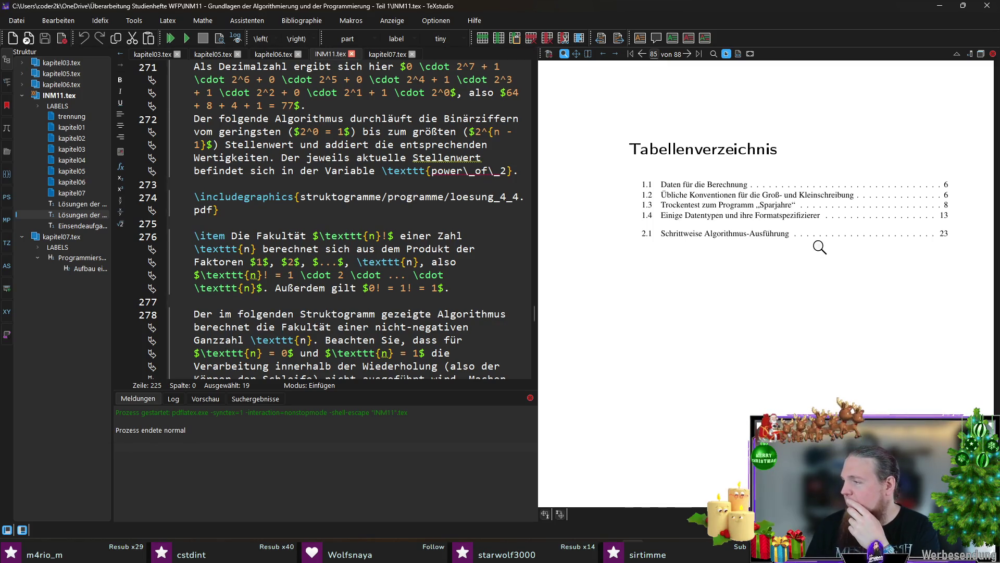
pyautogui.scroll(2, 819, 247)
pyautogui.scroll(3, 814, 267)
pyautogui.scroll(1, 813, 269)
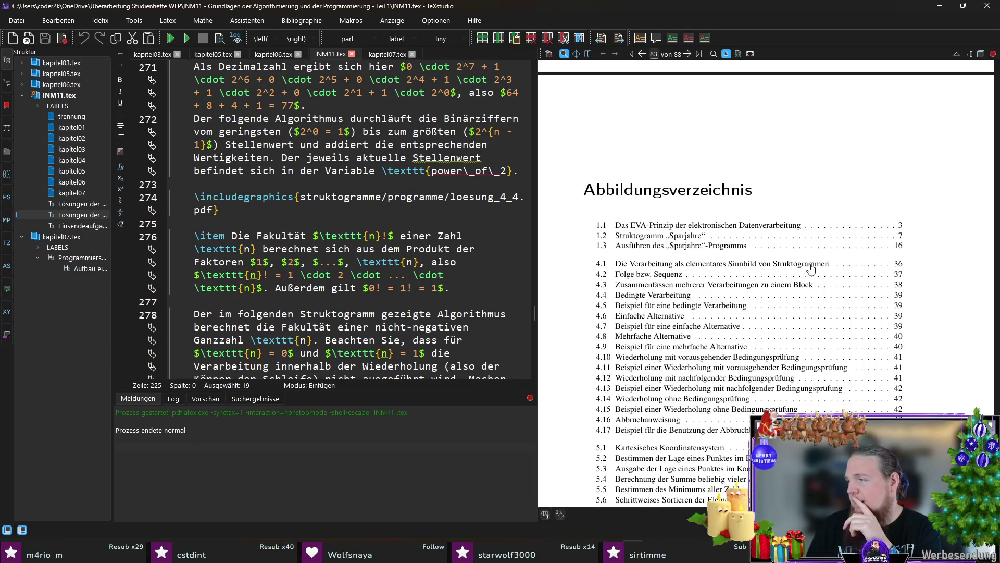
pyautogui.scroll(2, 811, 270)
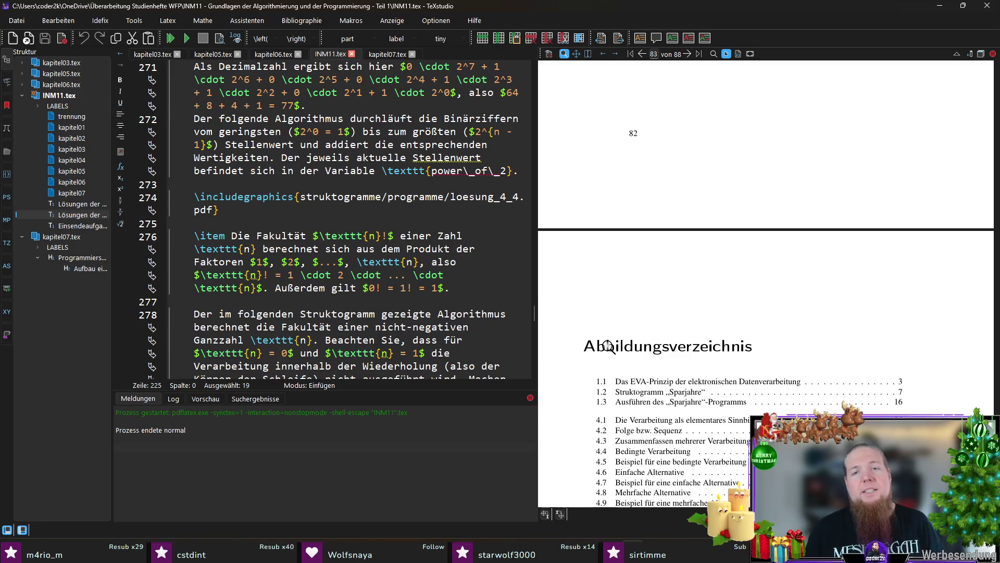
# - Paste the copied include line on new blank lines above \Abbildungsverzeichnis
pyautogui.keyDown('ctrl'); pyautogui.click(608, 345); pyautogui.keyUp('ctrl')
pyautogui.click(237, 292)
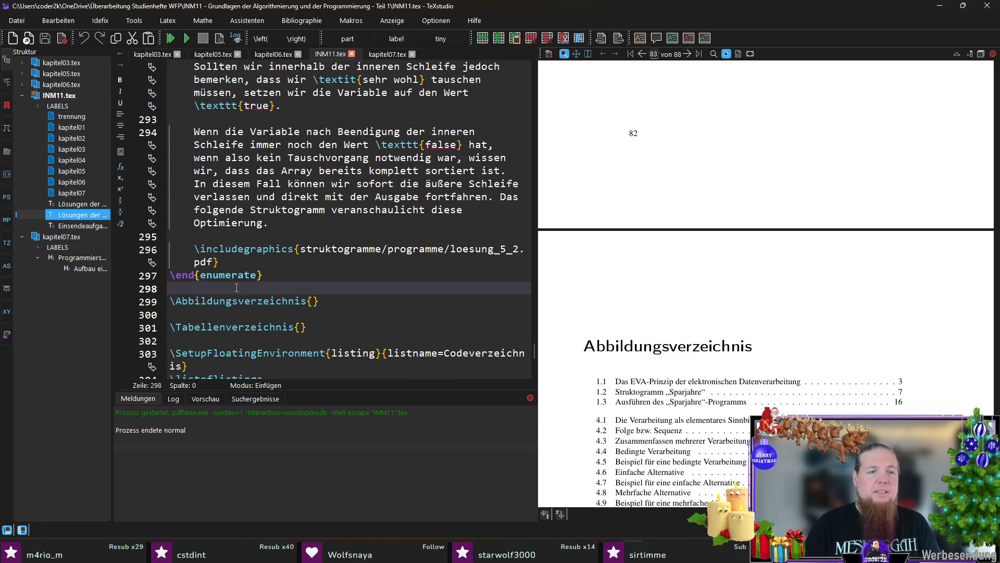
pyautogui.press('Return')
pyautogui.press('Return')
pyautogui.press('Up')
pyautogui.hotkey('ctrl', 'v')
# - Change the include to syntaxdiagramme, save INM11.tex and open the new file
pyautogui.doubleClick(258, 302)
pyautogui.write('syntaxdiagramme')
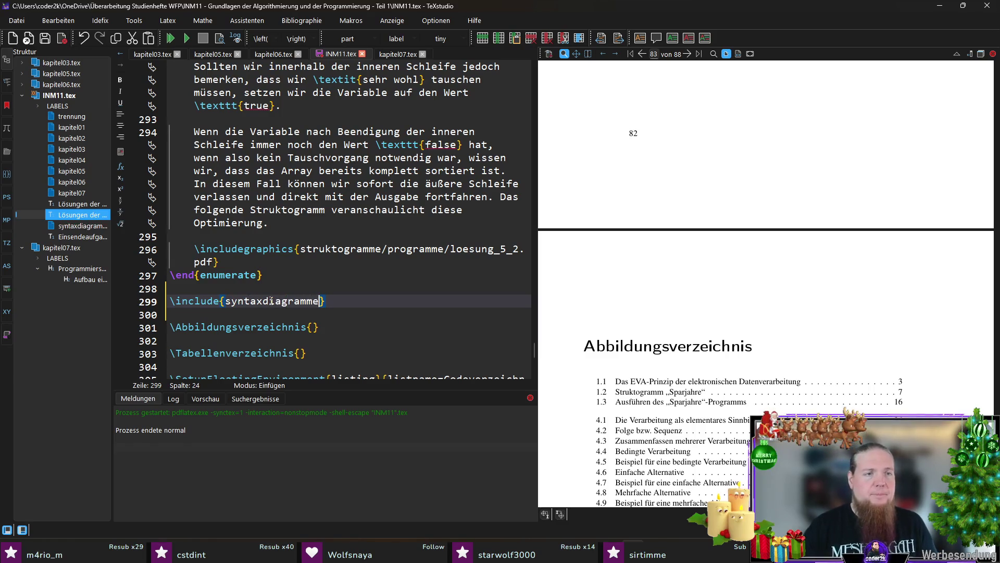
pyautogui.press('Right')
pyautogui.hotkey('ctrl', 's')
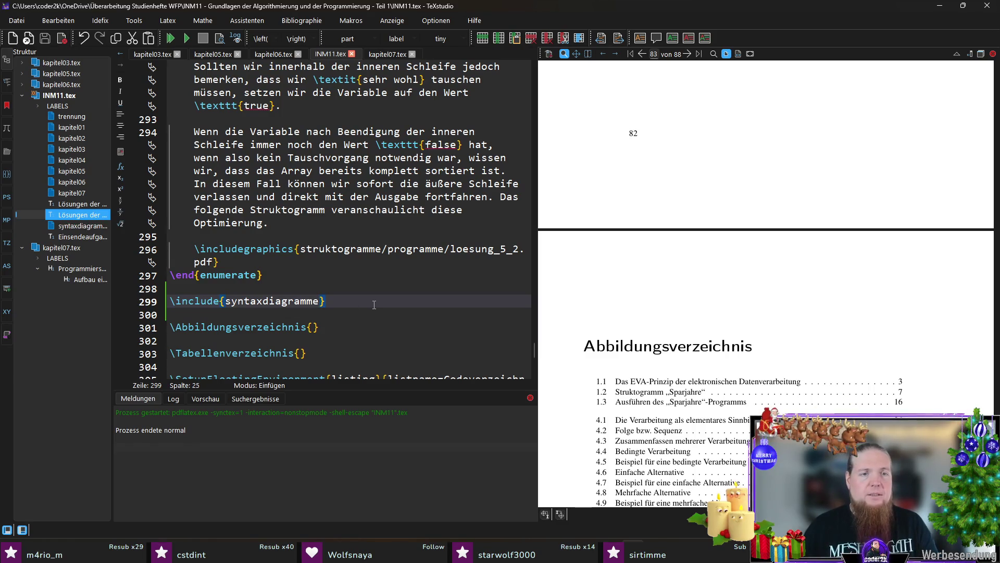
pyautogui.keyDown('ctrl'); pyautogui.click(285, 302); pyautogui.keyUp('ctrl')
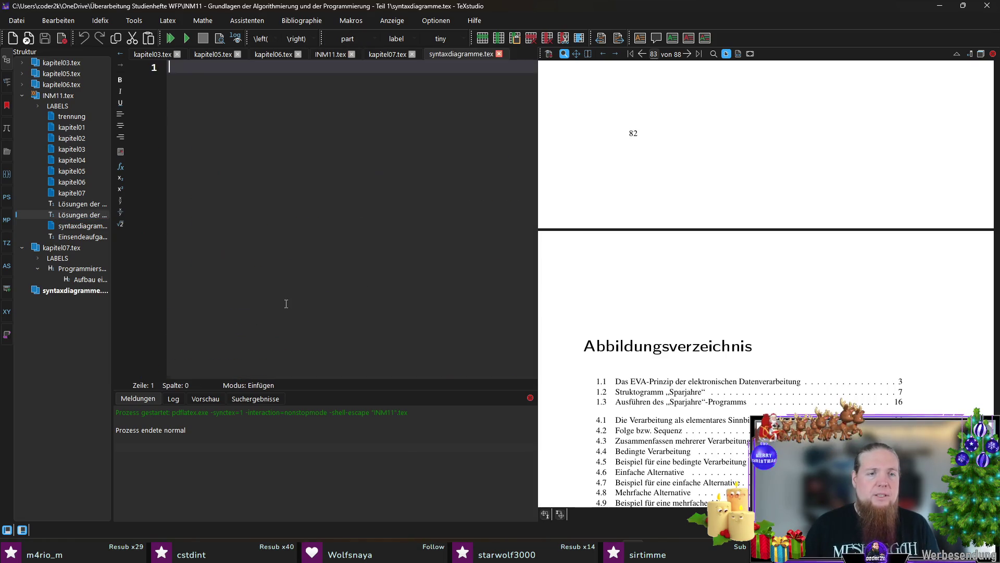
# - Cut the rail diagram block from kapitel07.tex and move it into syntaxdiagramme.tex
pyautogui.click(386, 55)
pyautogui.scroll(-8, 272, 223)
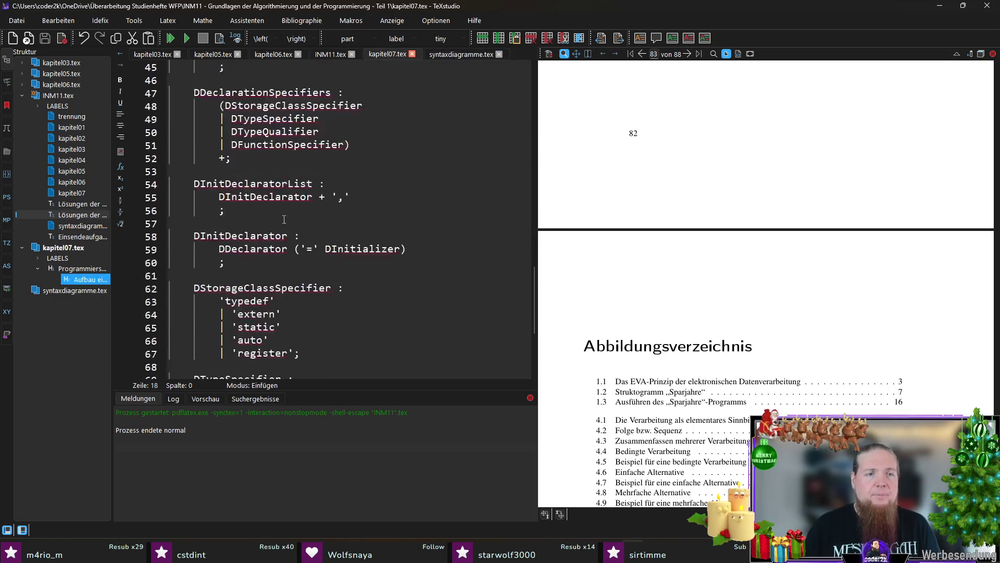
pyautogui.scroll(-6, 272, 222)
pyautogui.moveTo(229, 352)
pyautogui.mouseDown()
pyautogui.moveTo(237, 234)
pyautogui.moveTo(170, 237)
pyautogui.mouseUp()
pyautogui.scroll(10, 237, 233)
pyautogui.press('Delete')
pyautogui.click(475, 54)
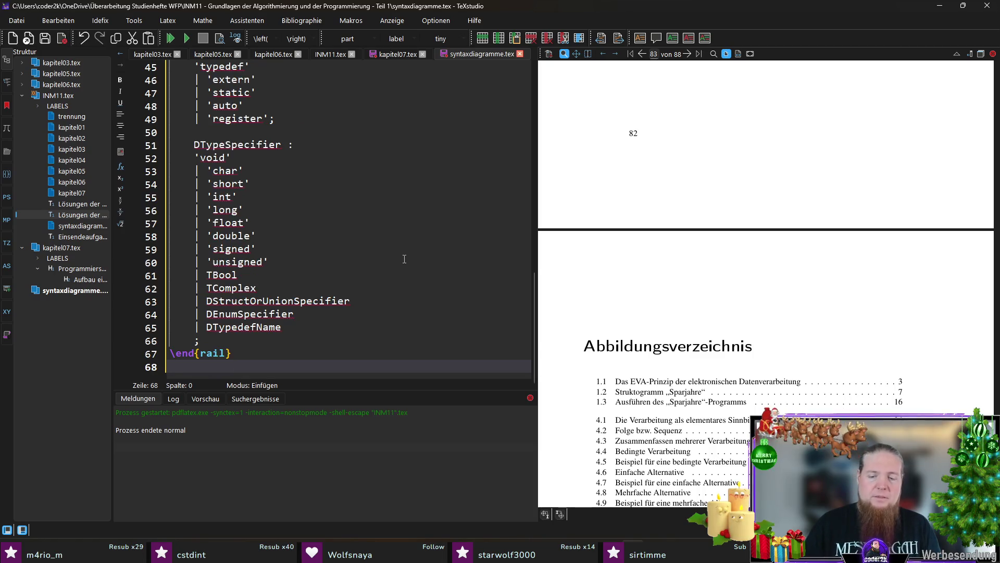
# - Insert two blank lines at the top of syntaxdiagramme.tex above the rail block
pyautogui.hotkey('ctrl', 'Home')
pyautogui.press('Return')
pyautogui.press('Return')
pyautogui.press('Up')
pyautogui.press('Up')
pyautogui.write('/cha')
pyautogui.press('BackSpace')
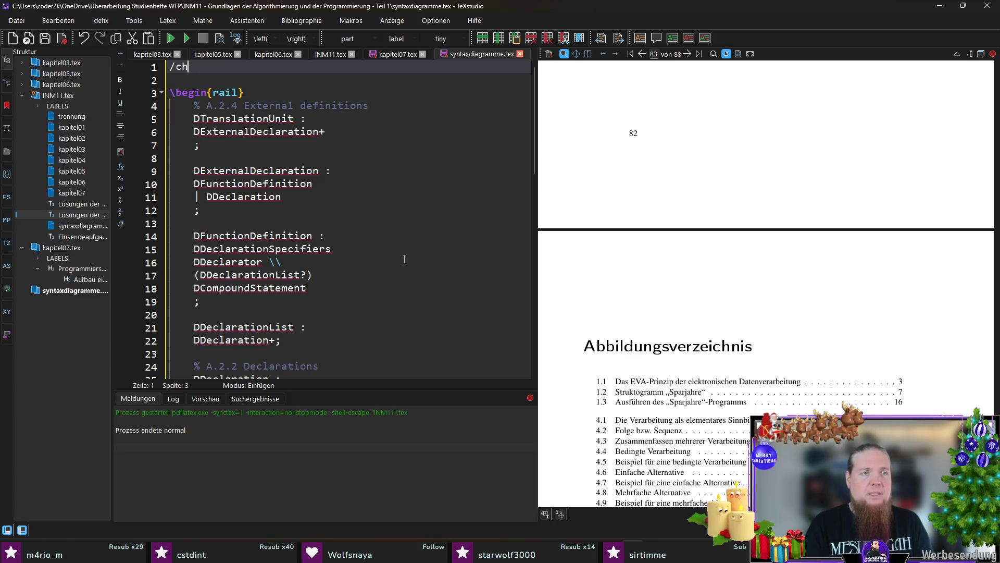
pyautogui.write('\\cha')
# - Add the chapter heading for the C syntax diagrams on the first line
pyautogui.press('Down')
pyautogui.press('Return')
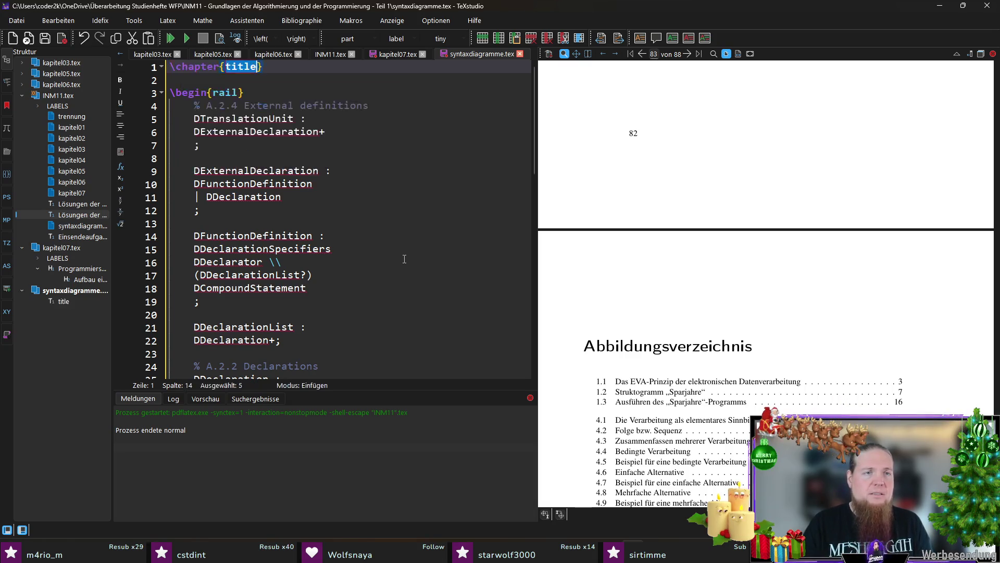
pyautogui.write('Syntaxdiagramme der Programmiersprache C')
pyautogui.press('Right')
pyautogui.press('Return')
pyautogui.write('\\label')
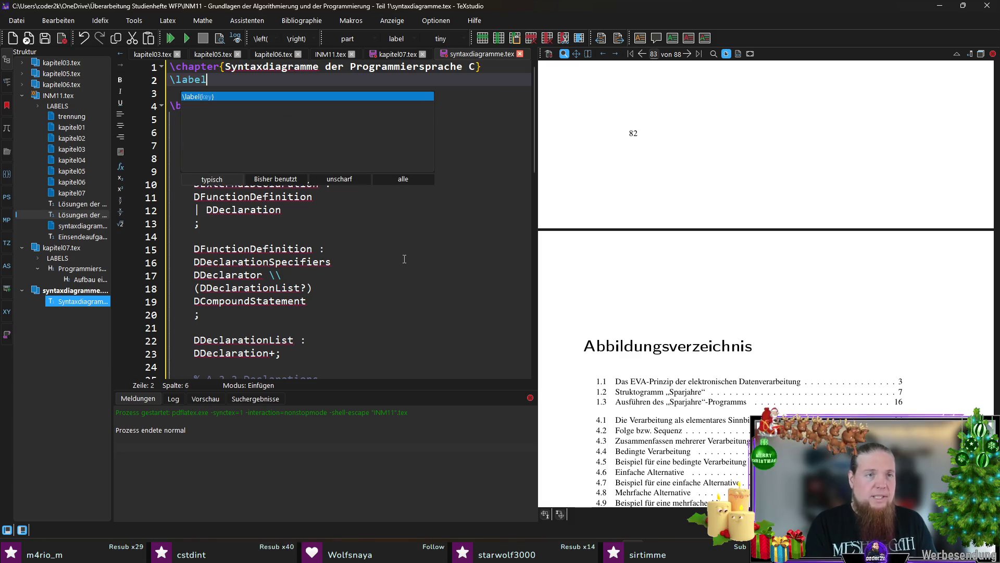
# - Add \label{chap:syntaxdiagramme-der-programmiersprache-c} and compile with F5
pyautogui.press('Return')
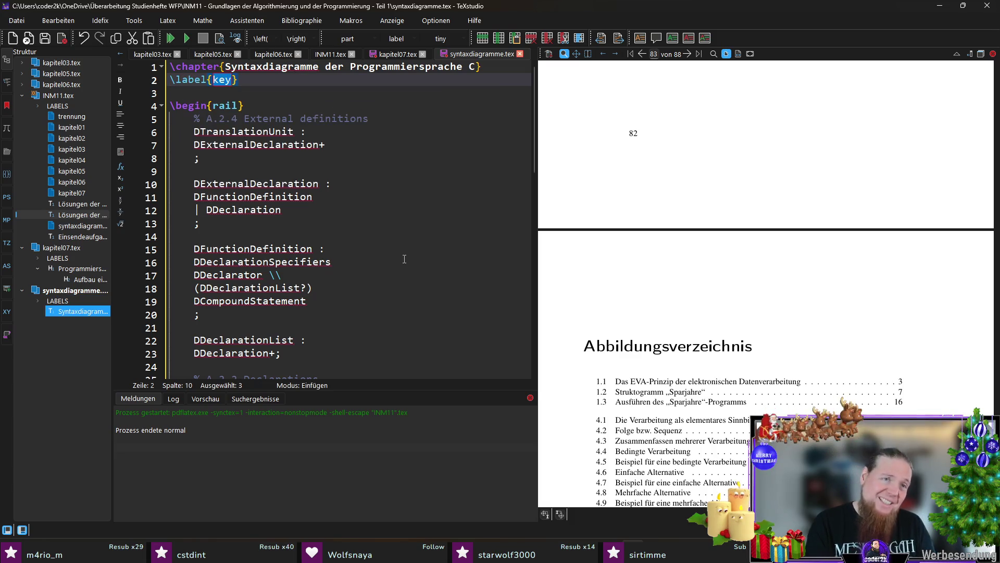
pyautogui.write('chap:')
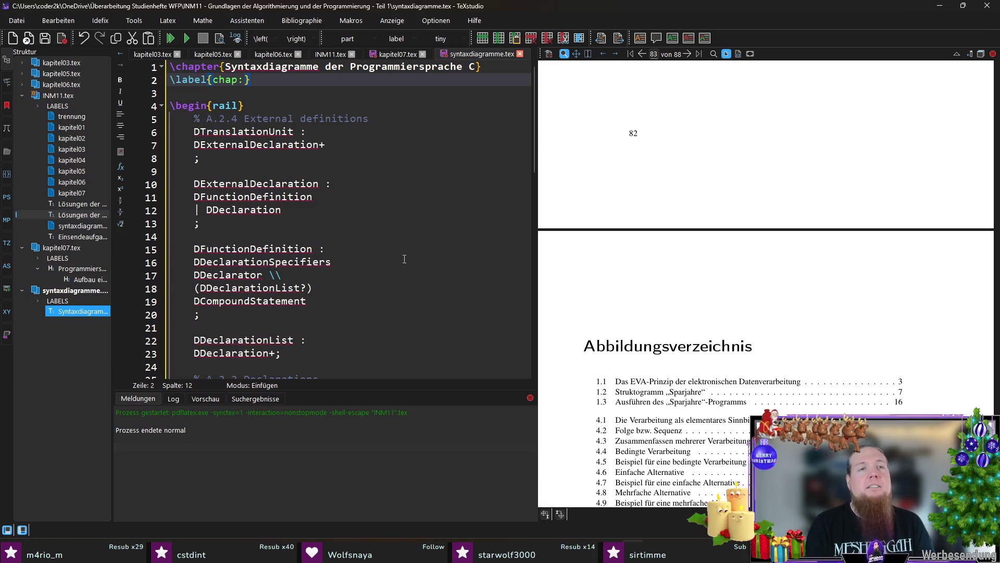
pyautogui.write('syn')
pyautogui.press('BackSpace')
pyautogui.press('BackSpace')
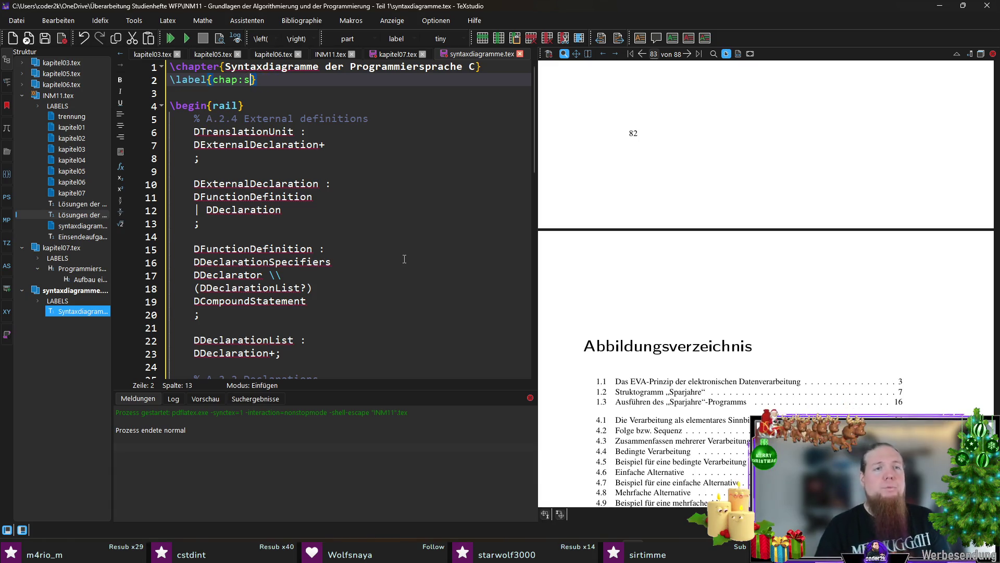
pyautogui.write('yntaxdiagramme-der-programmiersprache-c')
pyautogui.press('F5')
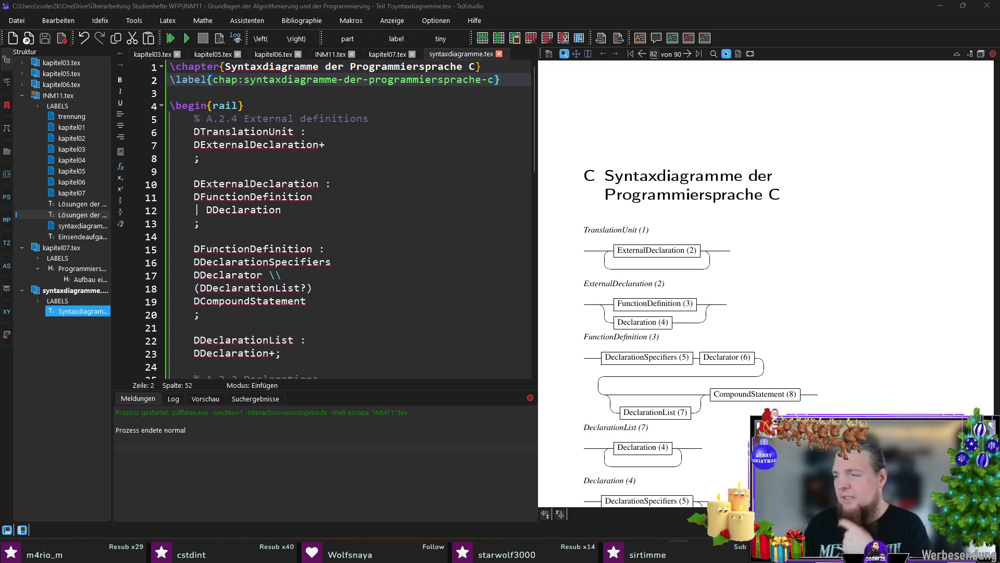
# - Insert two blank lines between the chapter label and \begin{rail}
pyautogui.click(376, 98)
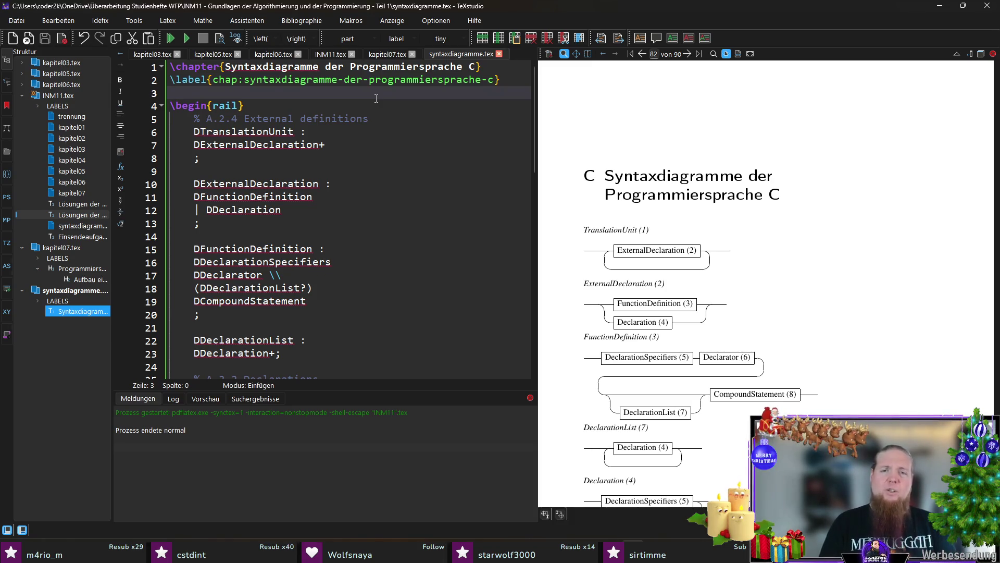
pyautogui.press('Return')
pyautogui.press('Return')
pyautogui.press('Up')
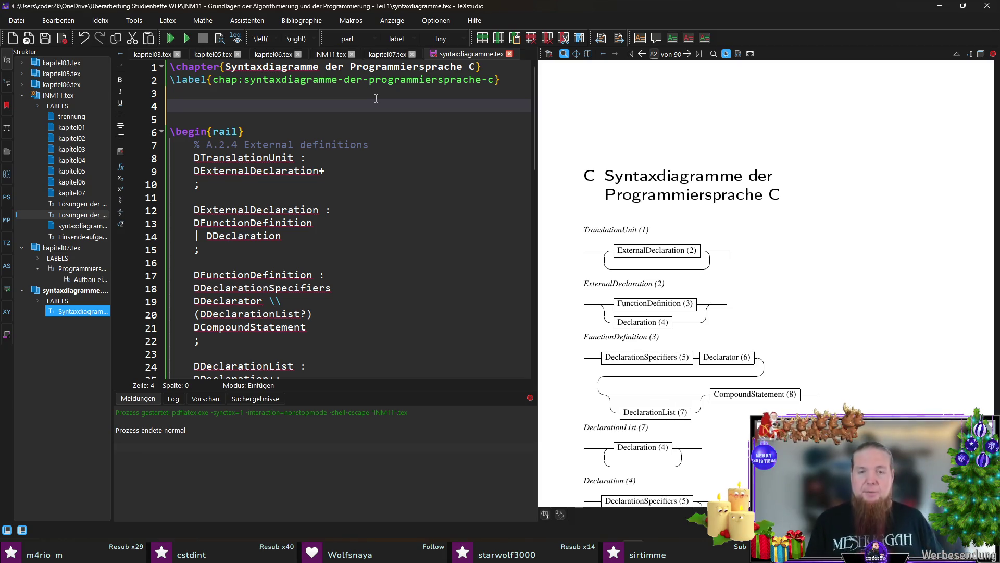
pyautogui.write('Die Programmiersprache C hat einig')
# - Write the German intro paragraph that C's syntax is only approximable by diagrams
pyautogui.press('BackSpace')
pyautogui.write('Eigenschaften, die es ')
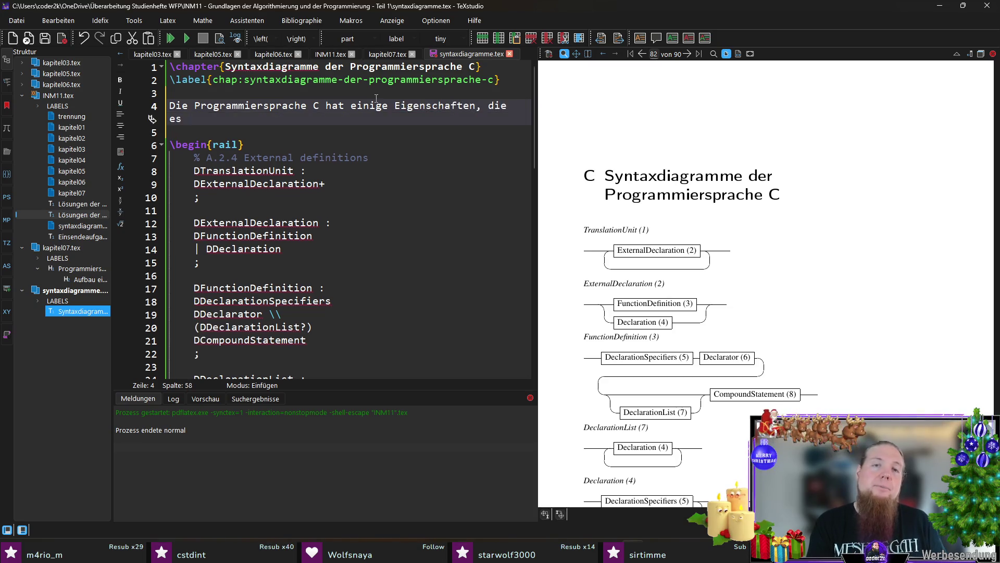
pyautogui.write('möglich machen, ')
pyautogui.write('ihre Syntax')
pyautogui.write(' komplett mithilfe von Syntaxdiagram')
pyautogui.write('u bsch')
pyautogui.press('BackSpace')
pyautogui.press('BackSpace')
pyautogui.press('BackSpace')
pyautogui.write('beschreiben. Dies ist nur ein')
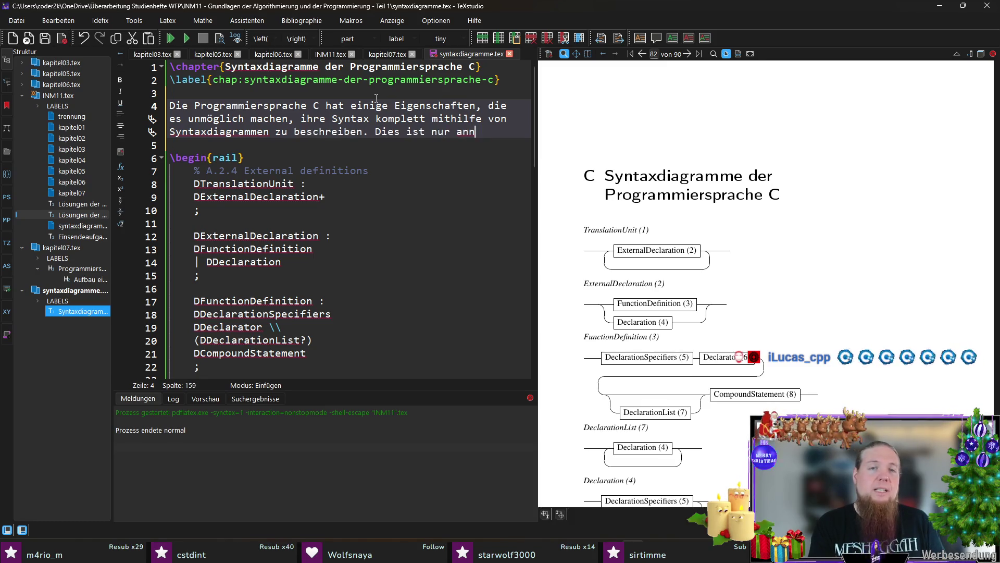
pyautogui.press('BackSpace')
pyautogui.press('BackSpace')
pyautogui.press('BackSpace')
pyautogui.write('näherungs')
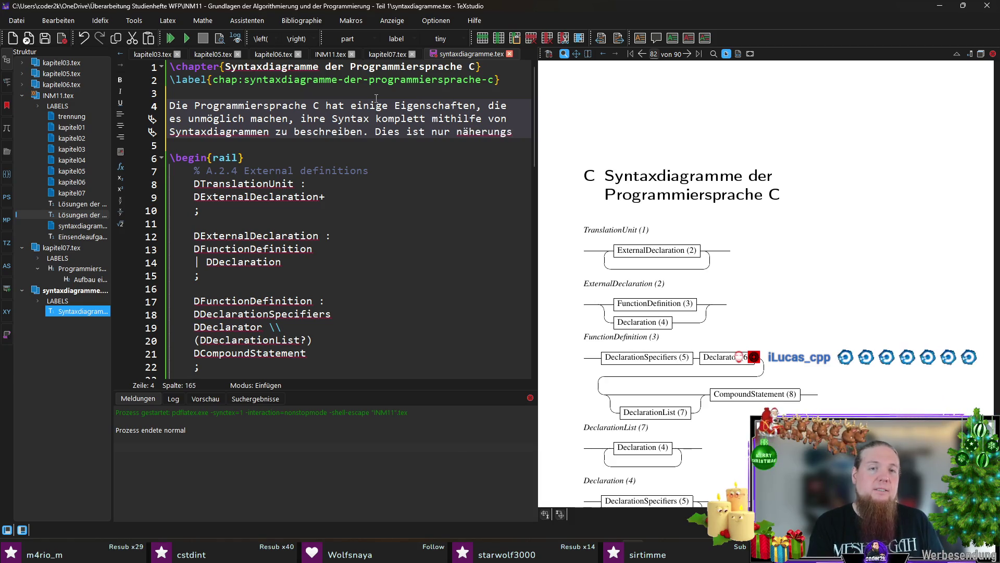
pyautogui.write('weise mögli')
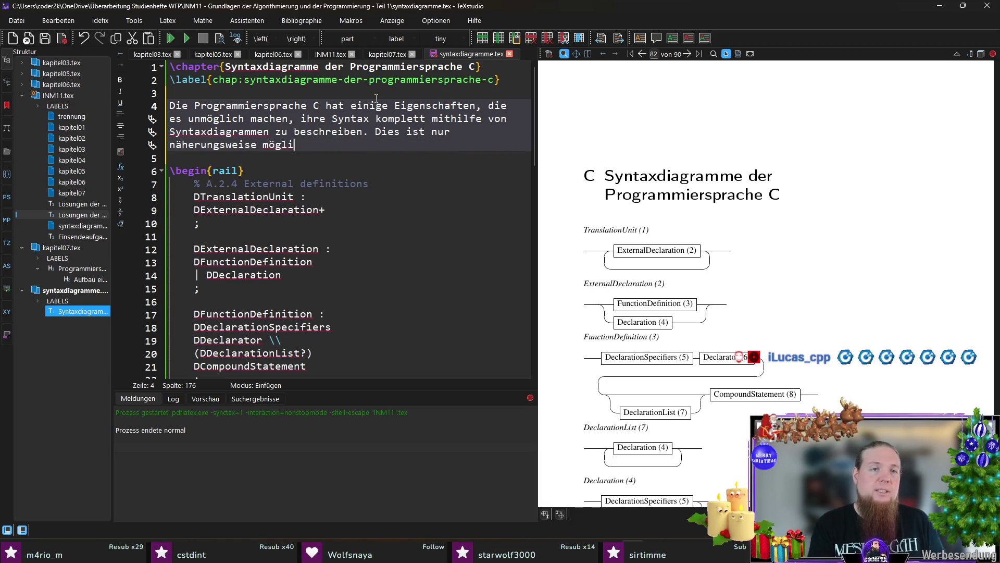
pyautogui.write('ch. Auf ')
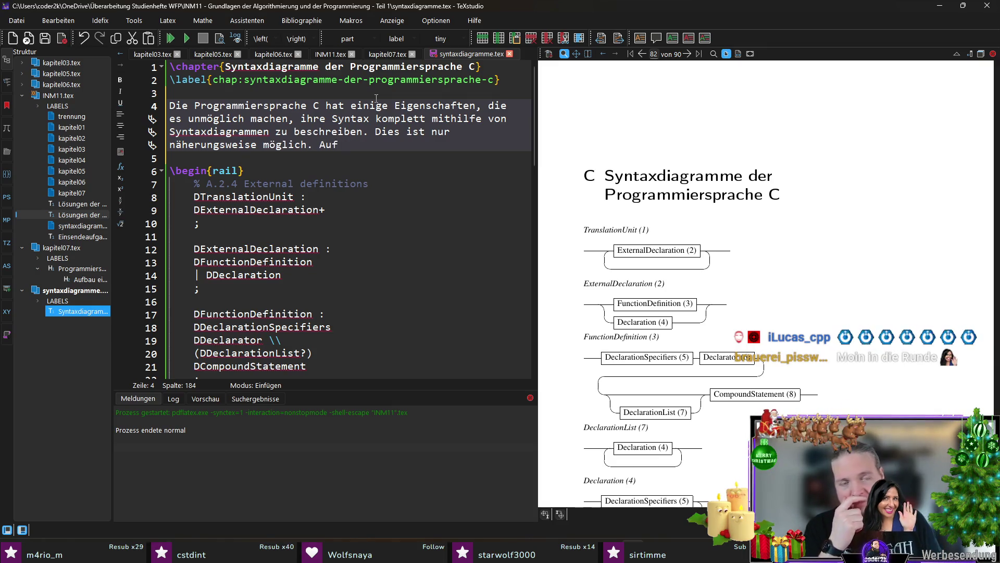
pyautogui.write('diese sononderfälle gehen wir jedc')
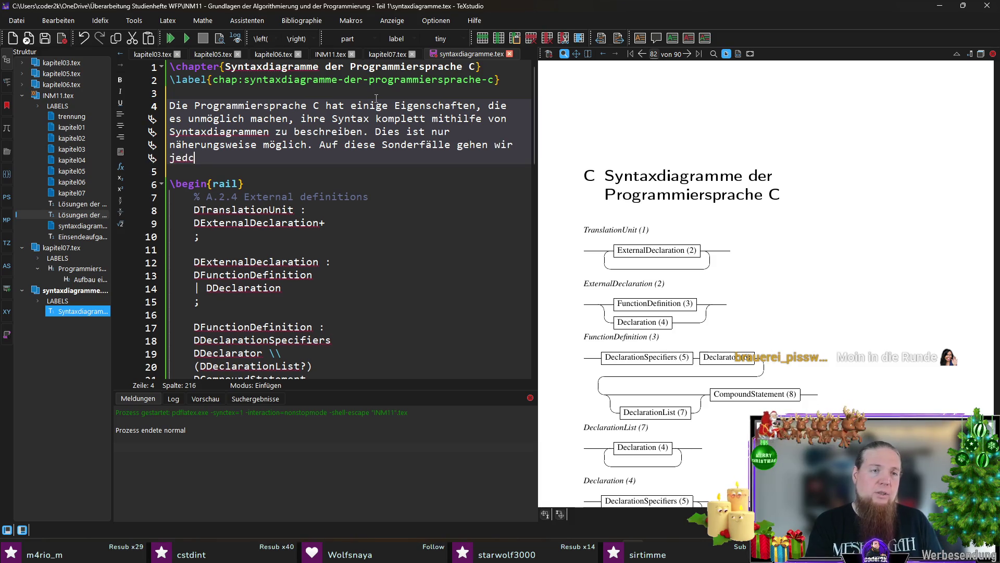
pyautogui.press('BackSpace')
pyautogui.write('och nicht weiter ein')
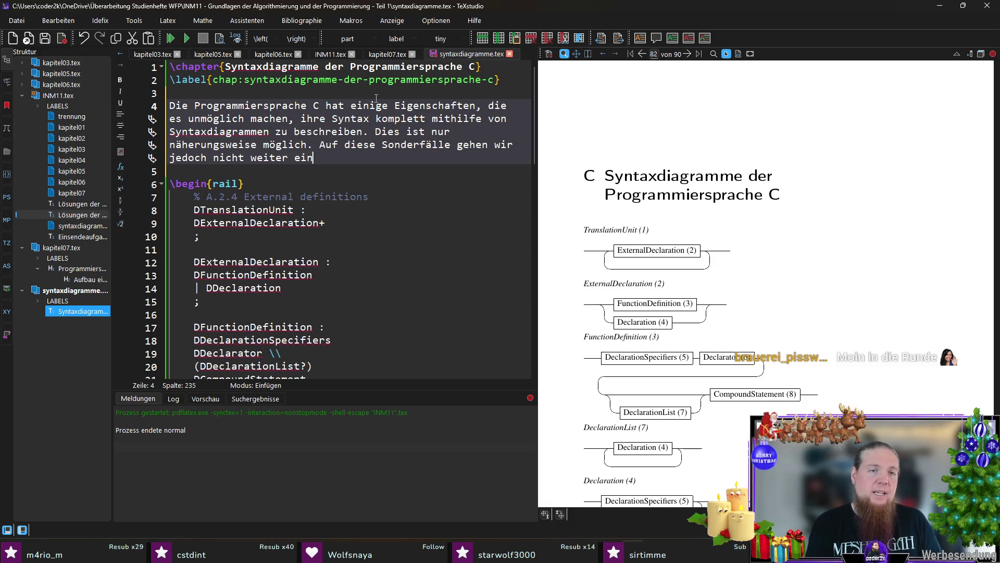
pyautogui.write('.')
pyautogui.press('Return')
pyautogui.press('Return')
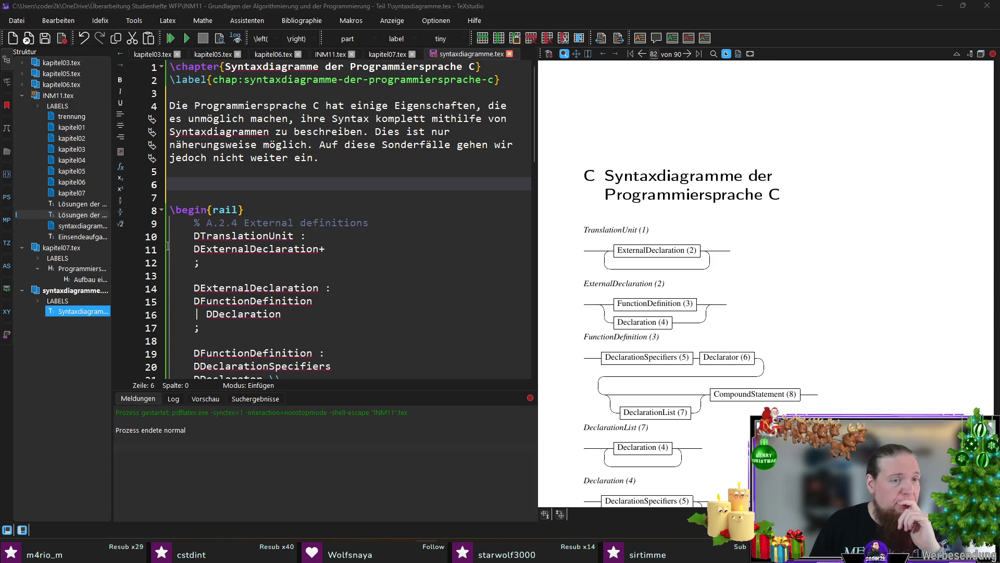
pyautogui.click(194, 236)
# - Write the 'Außerdem …' paragraph that only key parts of C syntax are shown, and save
pyautogui.doubleClick(277, 235)
pyautogui.click(343, 232)
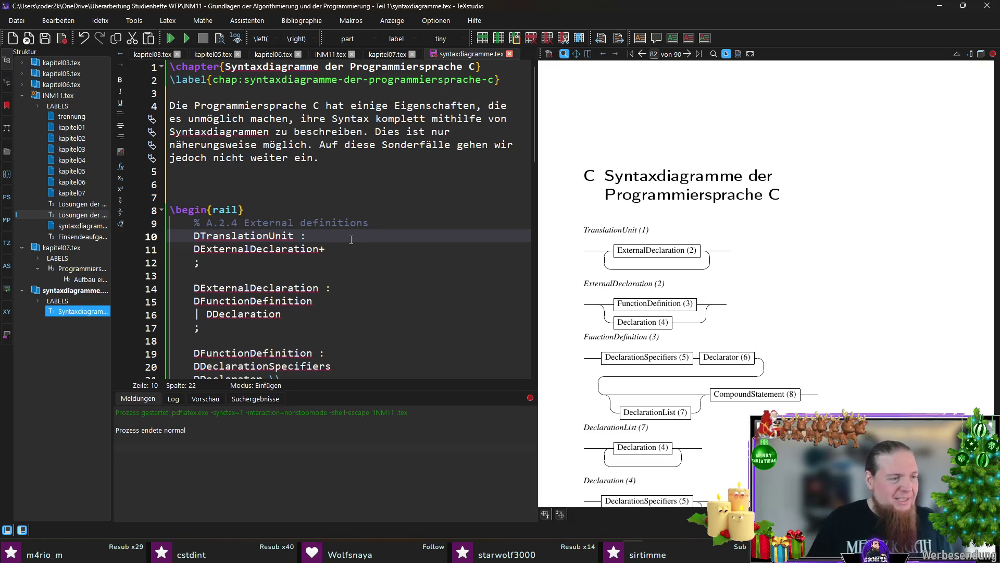
pyautogui.click(302, 187)
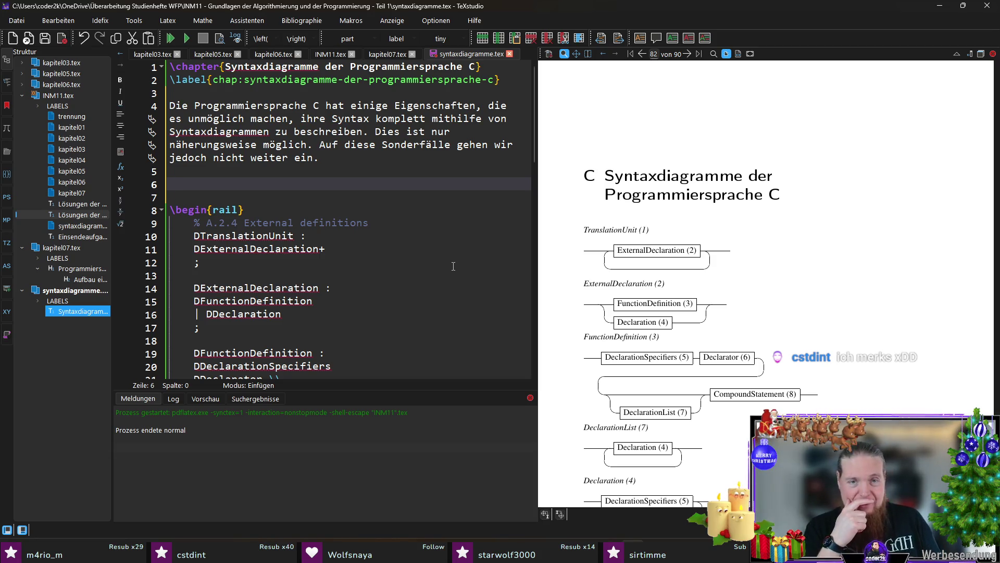
pyautogui.write('Au')
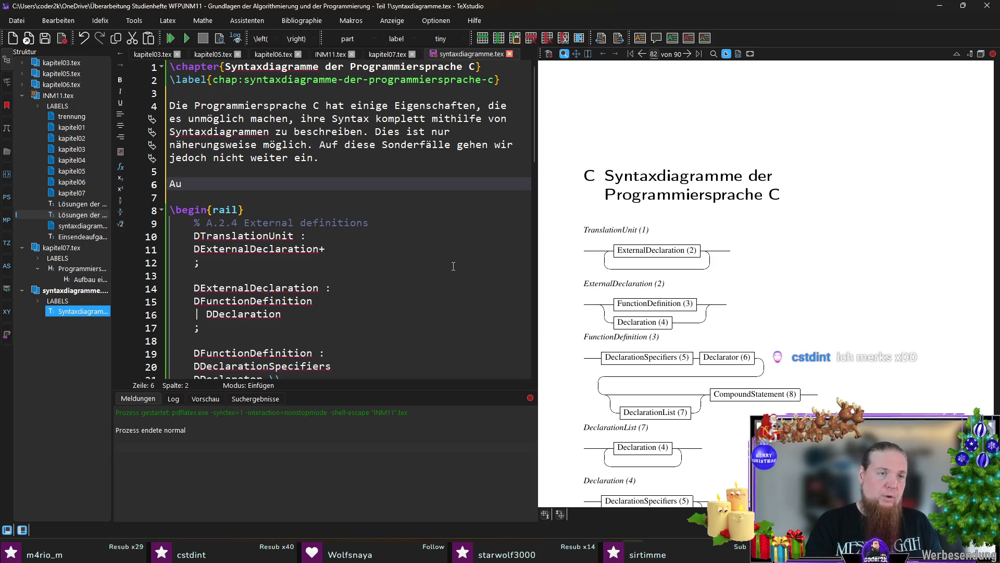
pyautogui.press('BackSpace')
pyautogui.press('BackSpace')
pyautogui.press('BackSpace')
pyautogui.write('Außerdem können wir aus Gründen des Umfangs nicht die komplette Syntax von C hier vorstellen. Wir beschränken uns auf den')
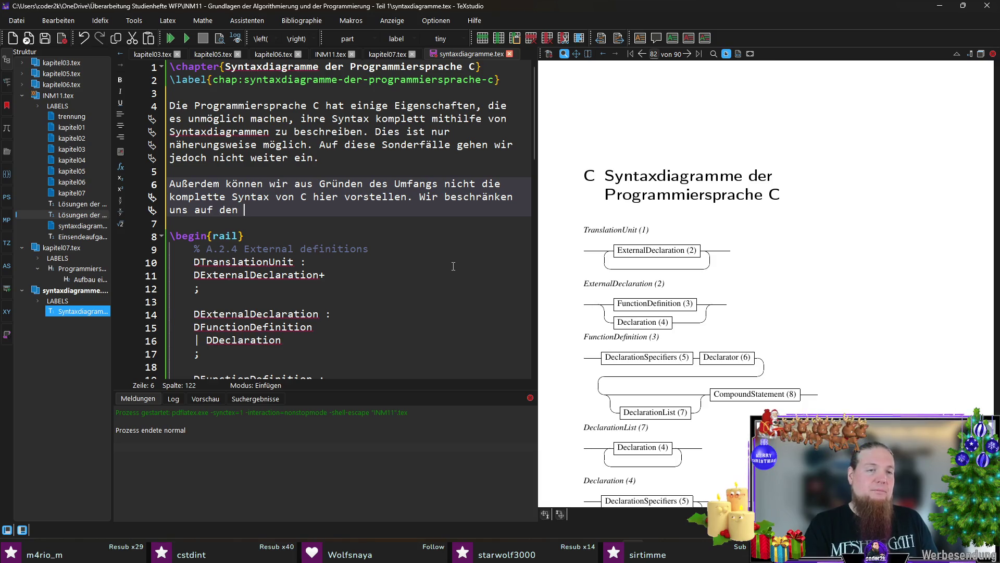
pyautogui.write(' Kern der Sprache.')
pyautogui.hotkey('ctrl', 's')
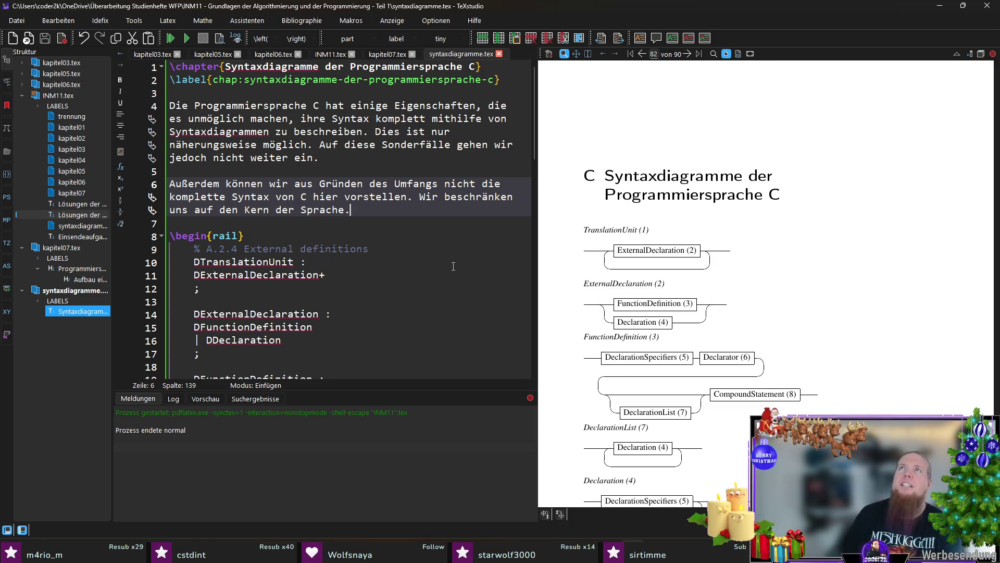
pyautogui.hotkey('ctrl', 'shift', 'Left')
pyautogui.hotkey('ctrl', 'shift', 'Left')
pyautogui.hotkey('ctrl', 'shift', 'Left')
pyautogui.hotkey('ctrl', 'shift', 'Left')
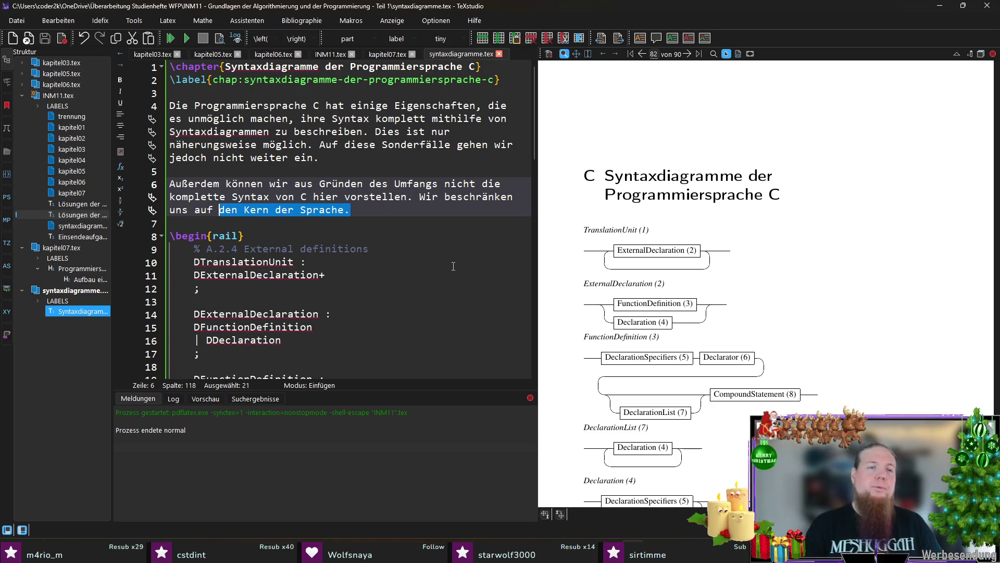
pyautogui.write('die unserer Meinung nach wichtigsten Bestandteile.')
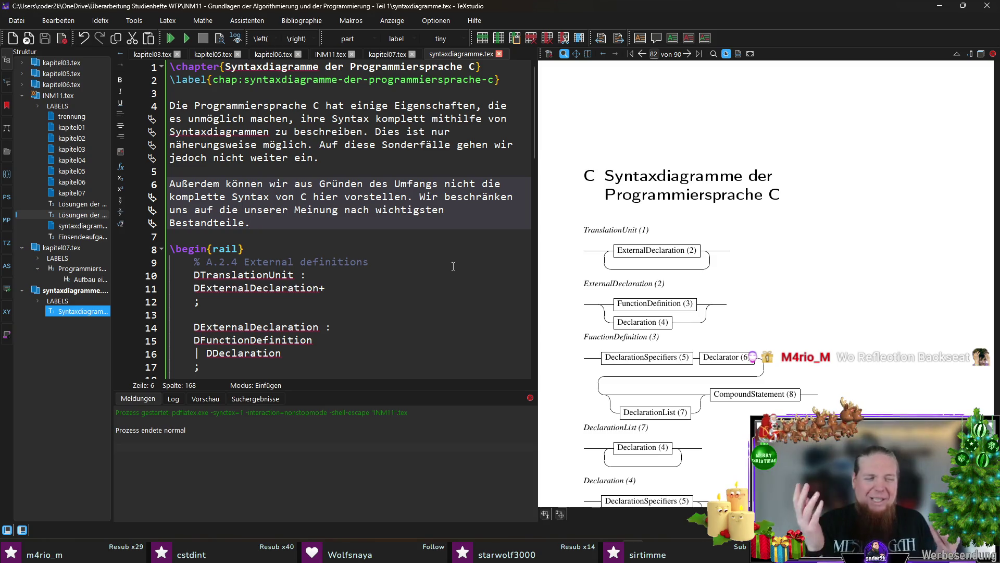
pyautogui.scroll(-5, 687, 249)
pyautogui.scroll(-5, 720, 261)
pyautogui.scroll(-2, 719, 262)
pyautogui.scroll(-3, 726, 272)
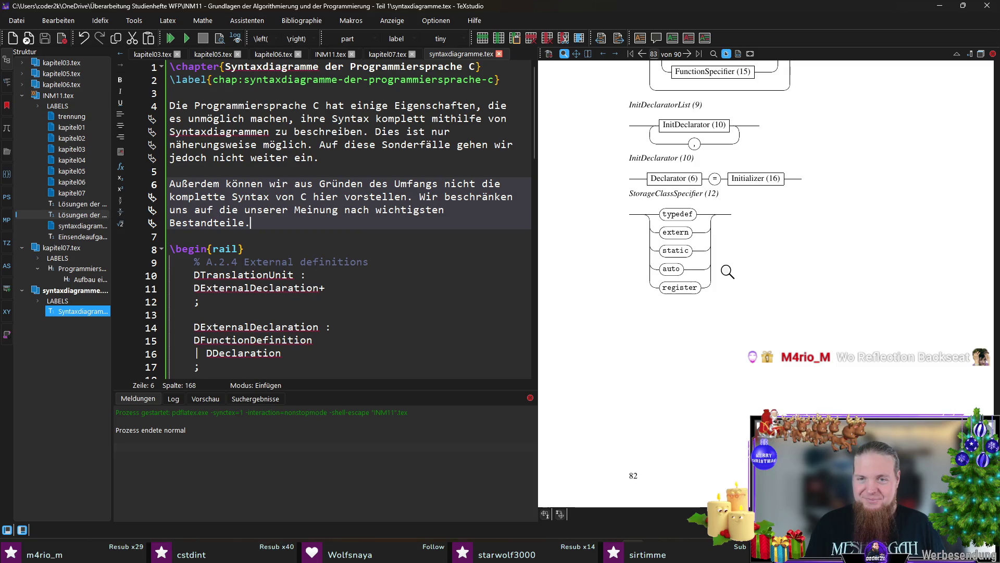
pyautogui.scroll(-5, 727, 271)
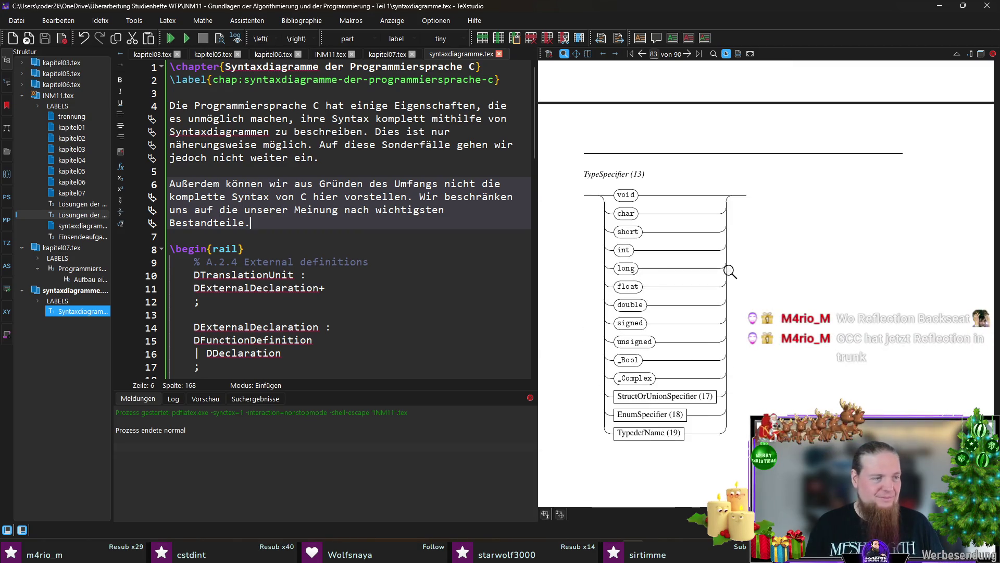
pyautogui.scroll(-2, 752, 282)
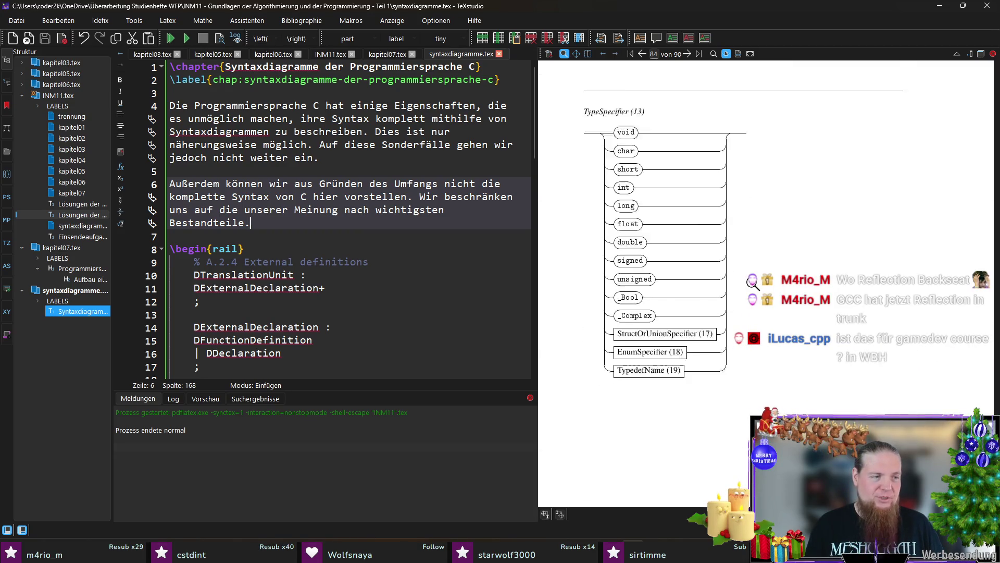
pyautogui.scroll(-5, 752, 282)
pyautogui.scroll(-5, 750, 283)
pyautogui.scroll(5, 747, 285)
pyautogui.scroll(3, 745, 285)
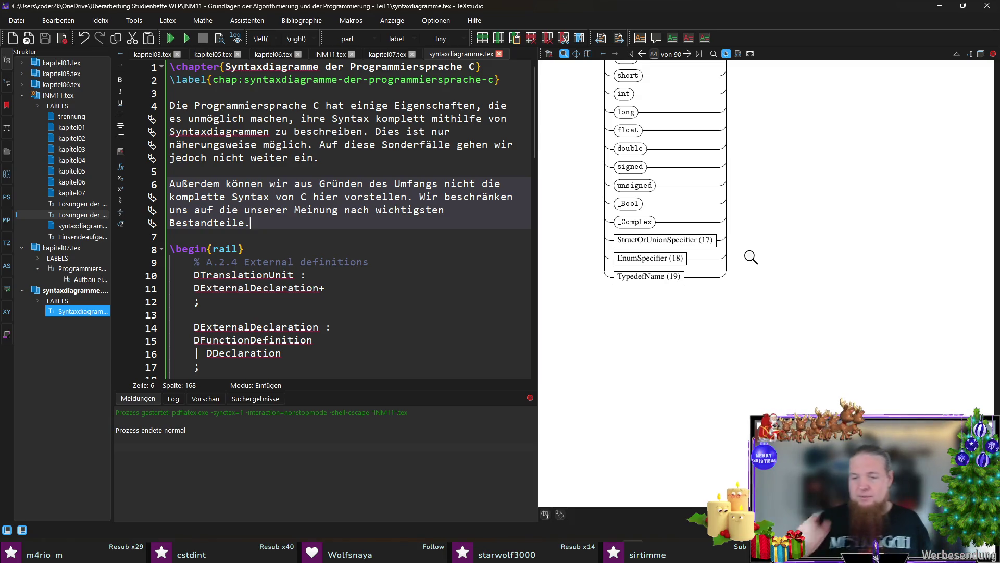
pyautogui.scroll(3, 751, 257)
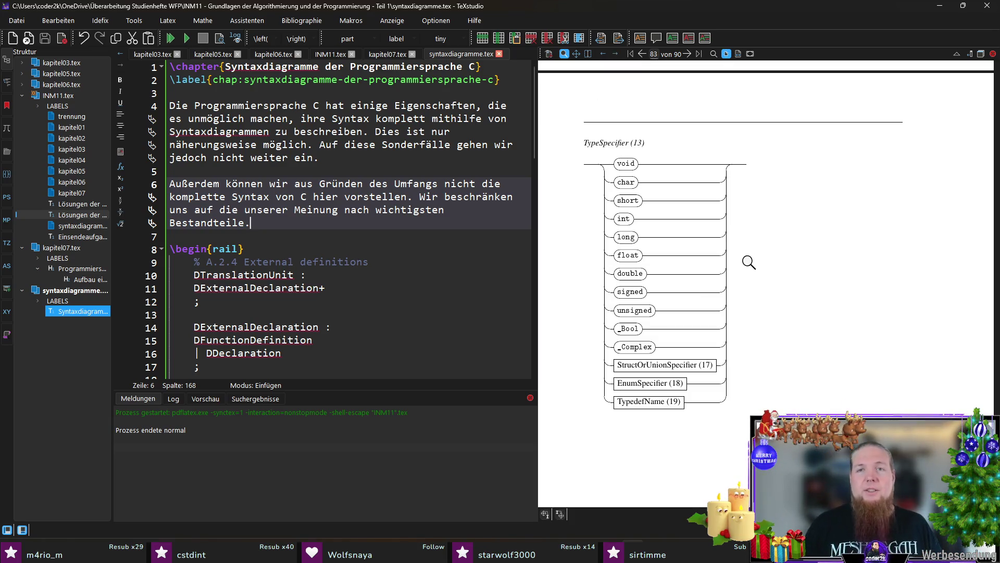
pyautogui.scroll(-10, 254, 251)
pyautogui.scroll(6, 254, 251)
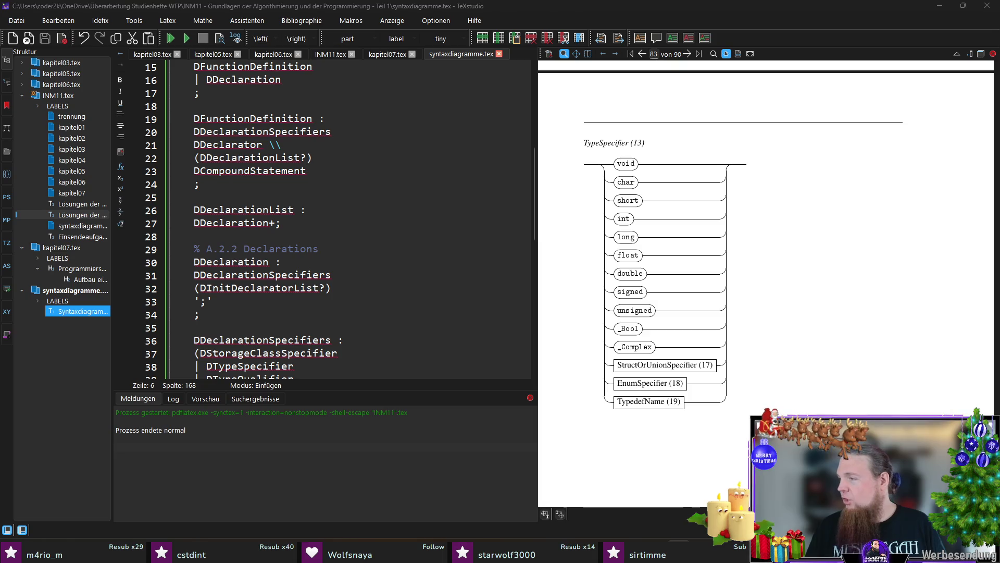
pyautogui.scroll(-6, 400, 295)
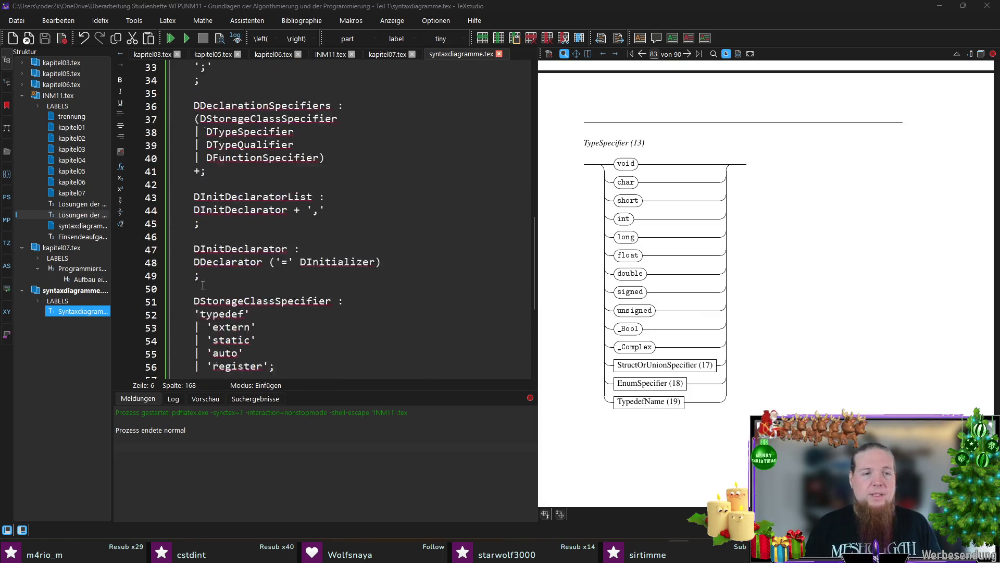
pyautogui.scroll(-6, 302, 241)
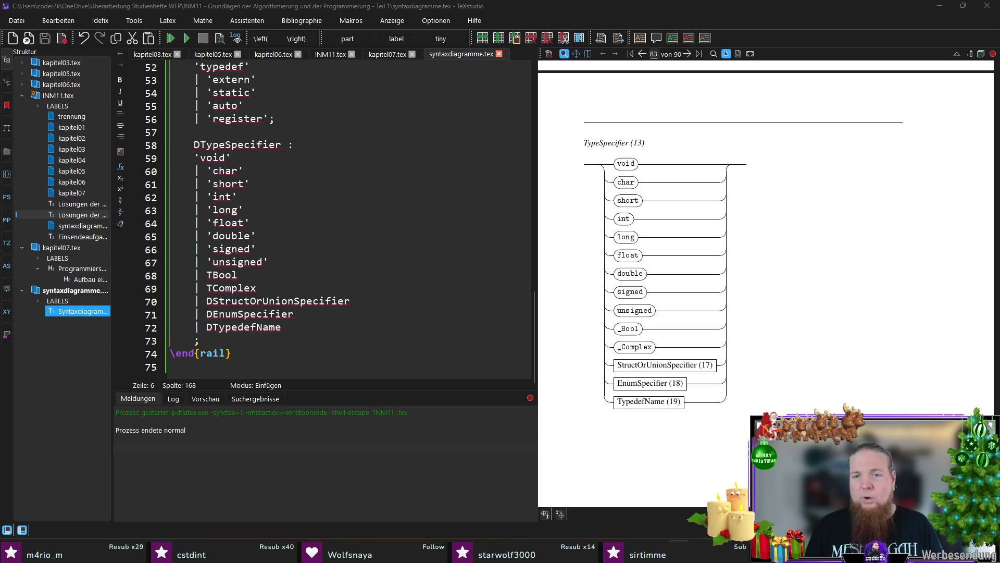
# - Start a new DStructOrUnionSpecifier rule on a line after the TypeSpecifier rule
pyautogui.moveTo(632, 329)
pyautogui.mouseDown()
pyautogui.moveTo(621, 328)
pyautogui.moveTo(649, 334)
pyautogui.mouseUp()
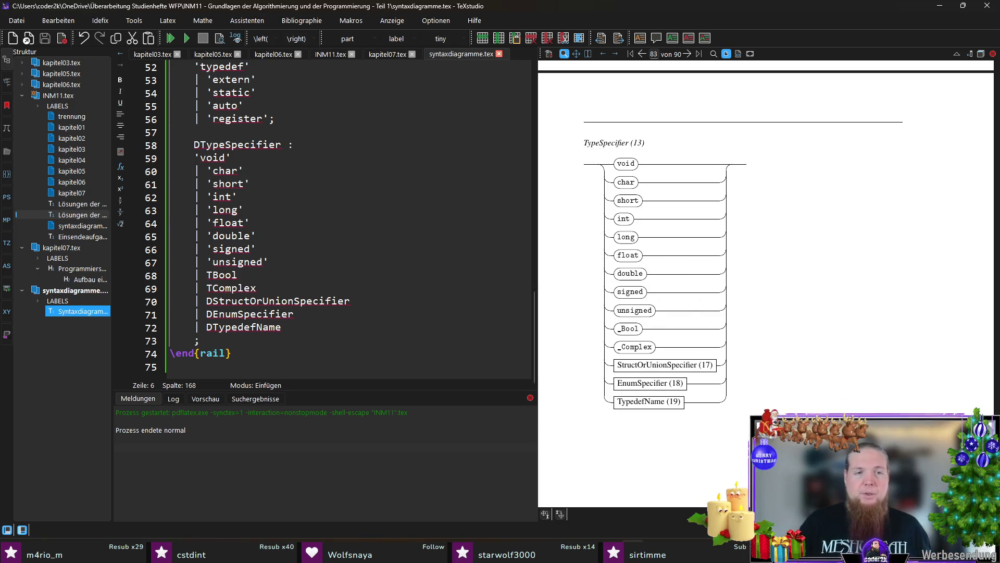
pyautogui.doubleClick(301, 297)
pyautogui.hotkey('ctrl', 'c')
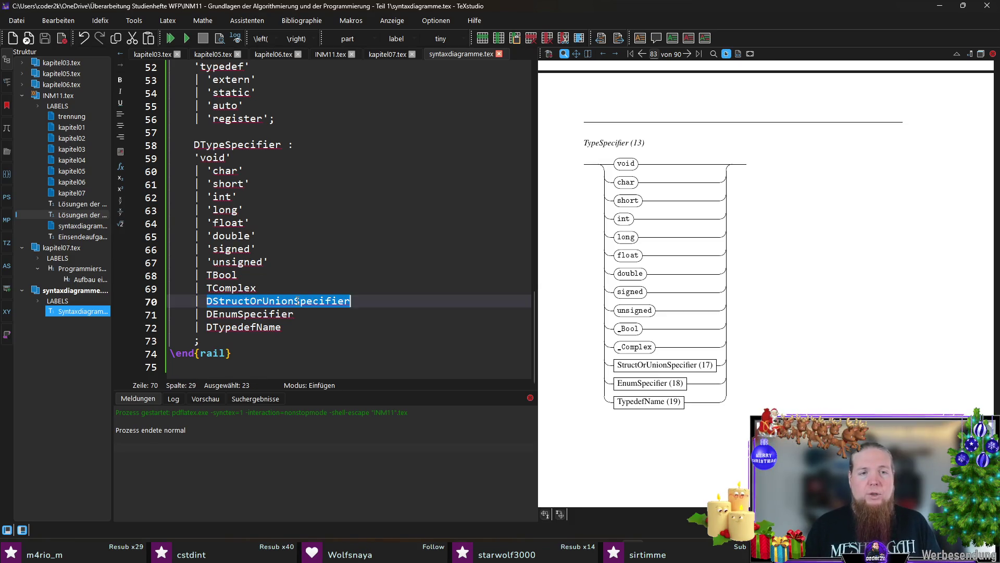
pyautogui.click(253, 341)
pyautogui.press('Return')
pyautogui.press('Return')
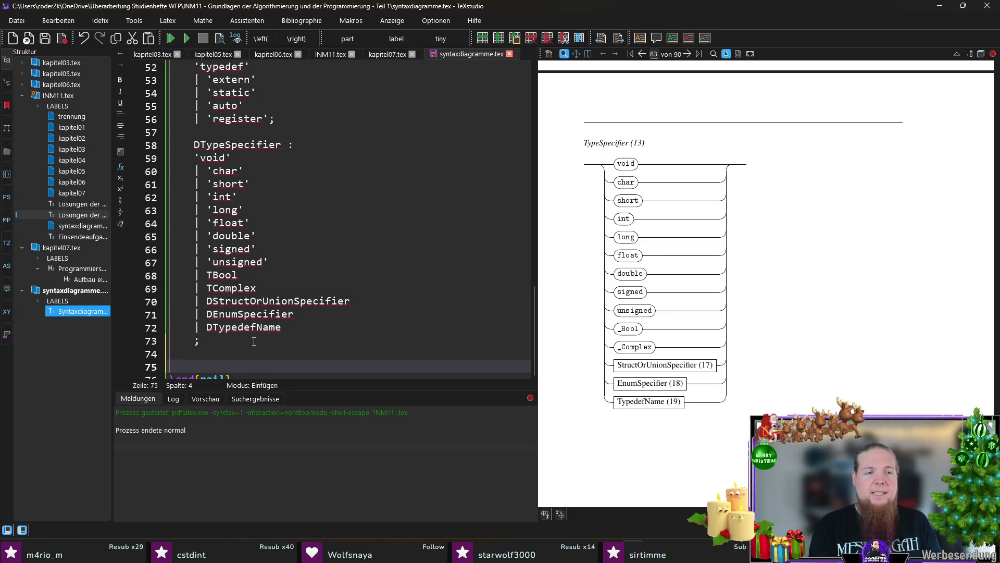
pyautogui.hotkey('ctrl', 'v')
pyautogui.write(':')
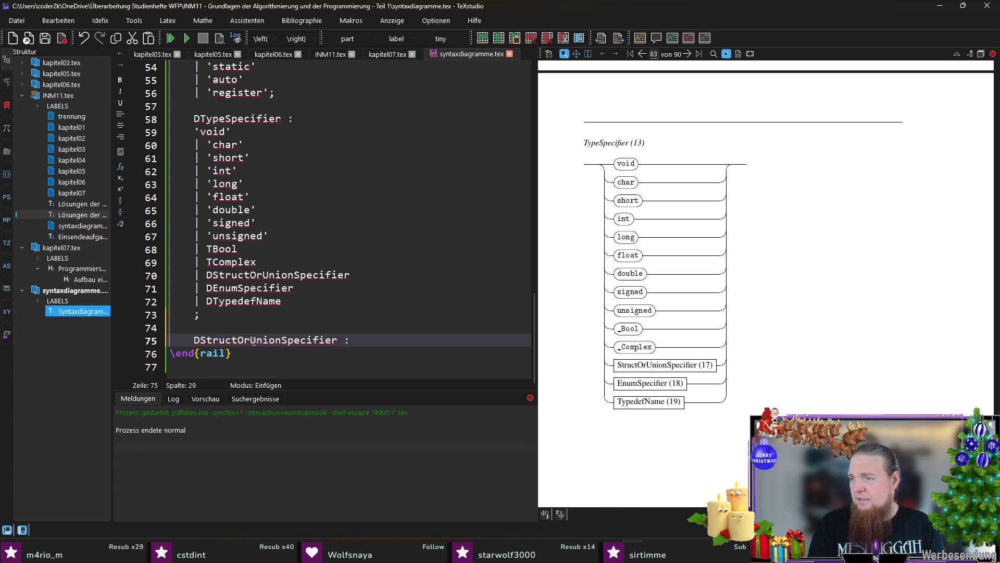
# - Add DStructOrUnion as the first indented alternative and copy its name
pyautogui.press('Return')
pyautogui.press('Tab')
pyautogui.write('DStructOr')
pyautogui.write('nion')
pyautogui.hotkey('shift', 'Home')
pyautogui.hotkey('ctrl', 'c')
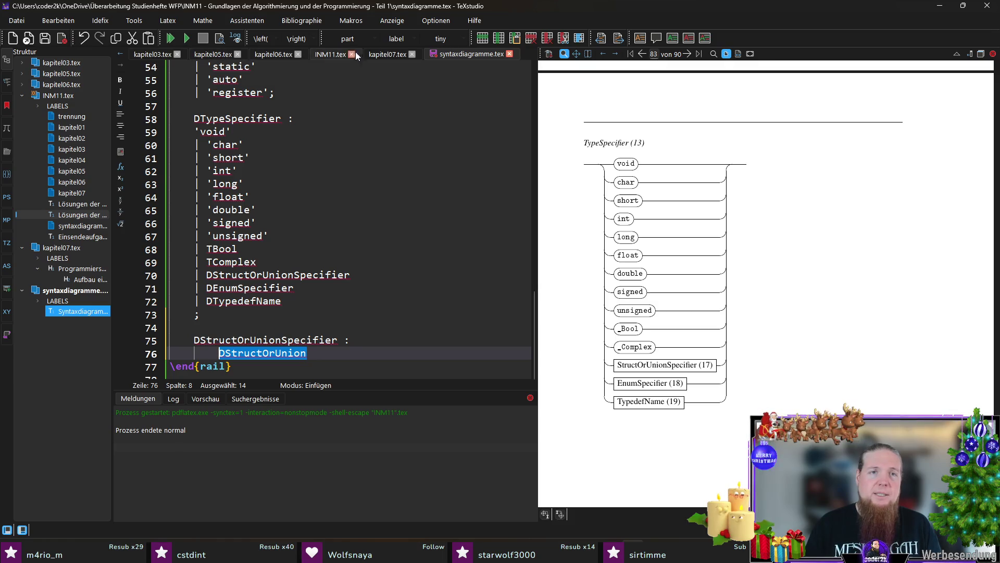
pyautogui.moveTo(355, 53); pyautogui.dragTo(390, 53)
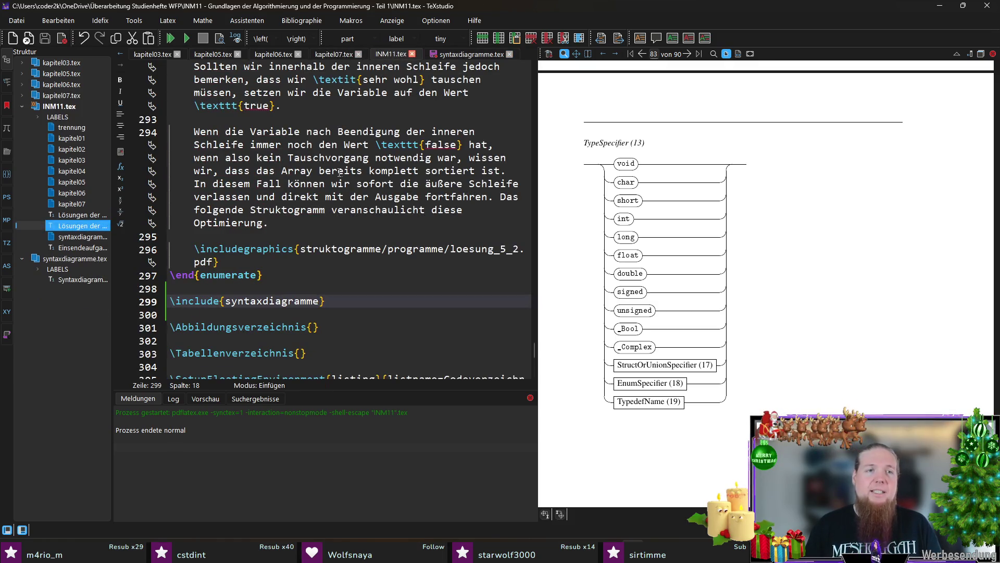
pyautogui.scroll(9, 482, 271)
pyautogui.moveTo(535, 332); pyautogui.dragTo(531, 64)
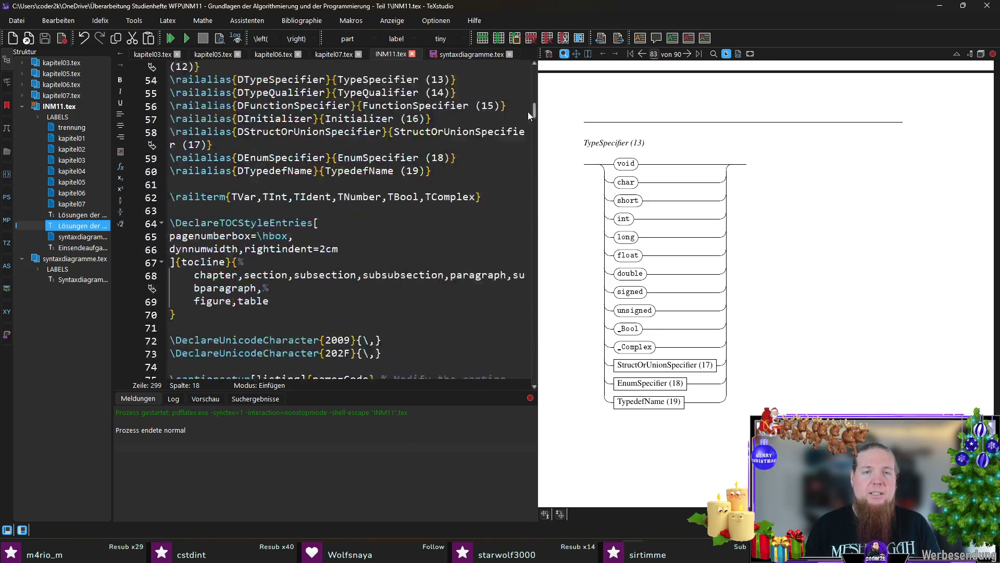
pyautogui.scroll(-8, 412, 183)
pyautogui.scroll(-6, 413, 184)
pyautogui.scroll(-3, 413, 183)
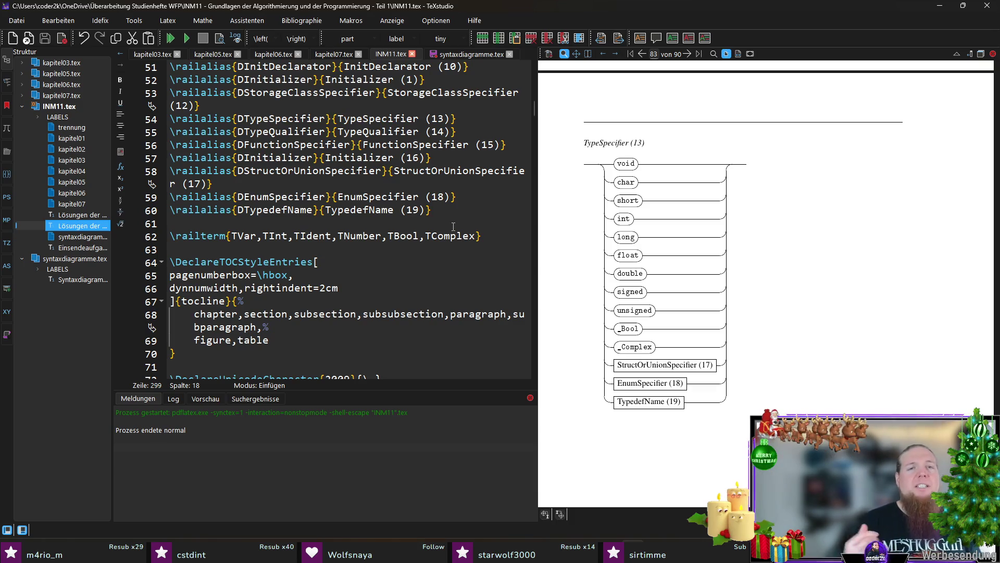
# - Paste DStructOrUnion on its own line below the rail aliases, after a blank line
pyautogui.click(444, 212)
pyautogui.press('Return')
pyautogui.hotkey('ctrl', 'v')
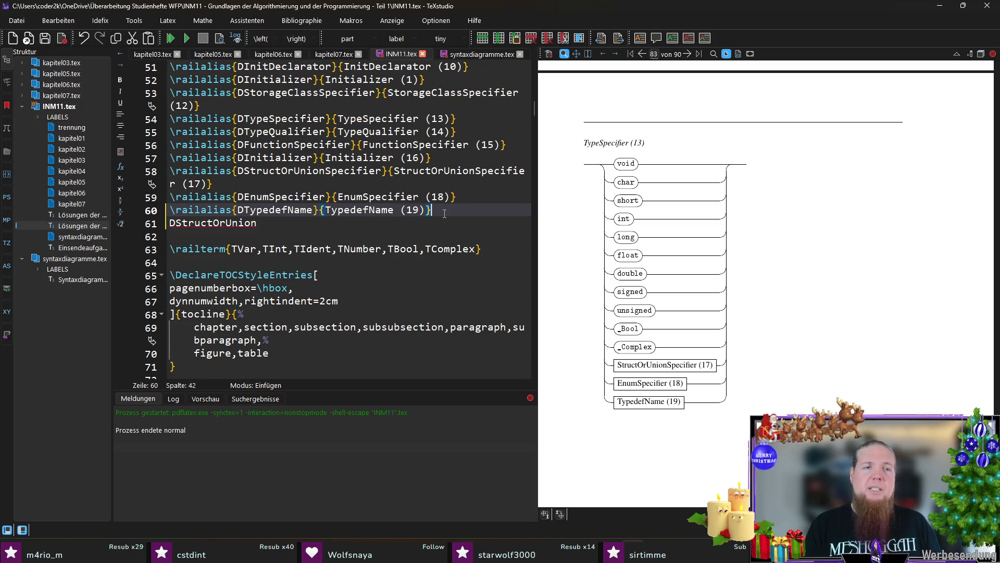
pyautogui.press('Return')
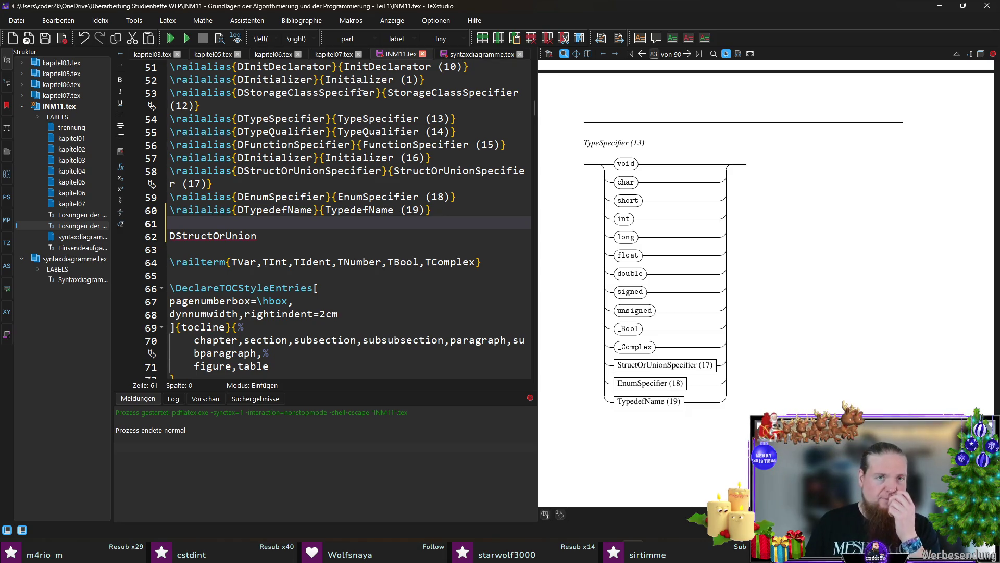
# - Select the TypedefName rail alias line and open the Makros menu
pyautogui.click(143, 209)
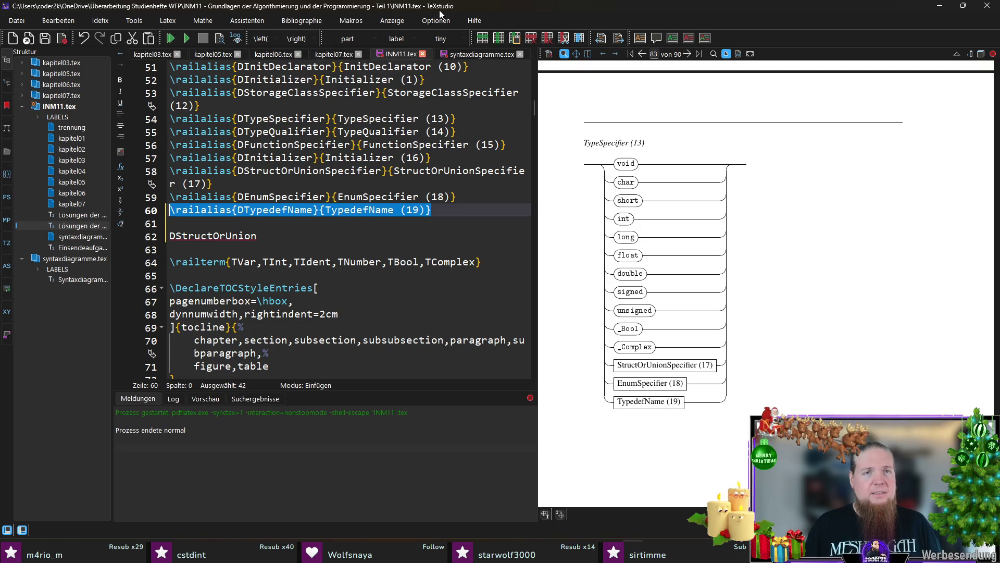
pyautogui.click(353, 21)
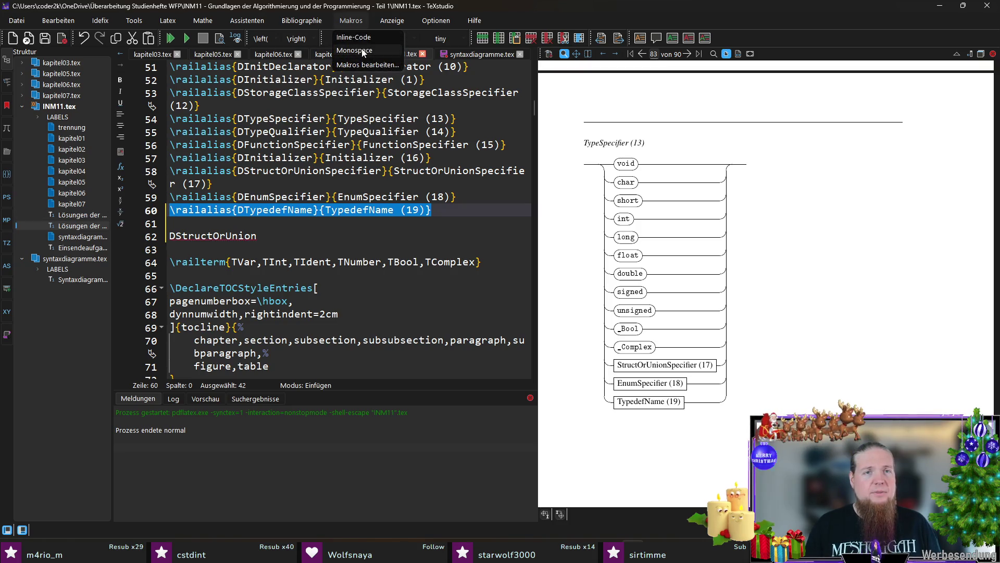
# - Add a new empty macro in the macro editor with the pasted \railalias line as its code
pyautogui.click(367, 64)
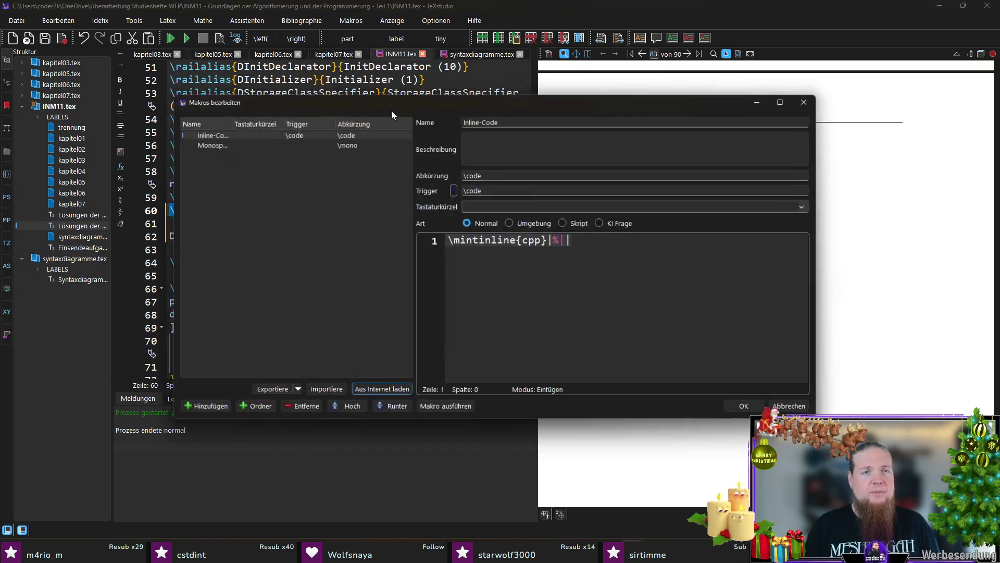
pyautogui.click(269, 390)
pyautogui.press('Escape')
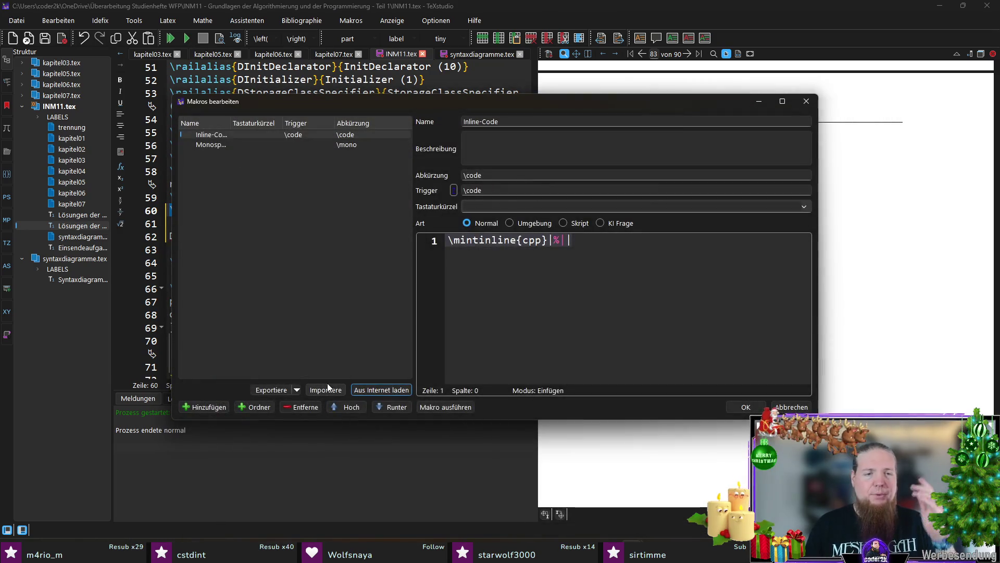
pyautogui.click(207, 407)
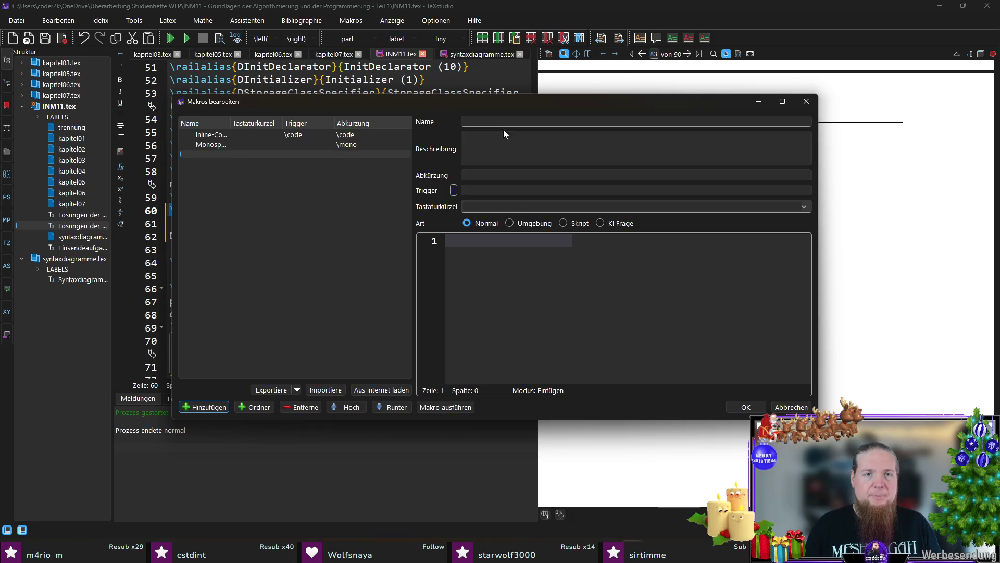
pyautogui.click(502, 271)
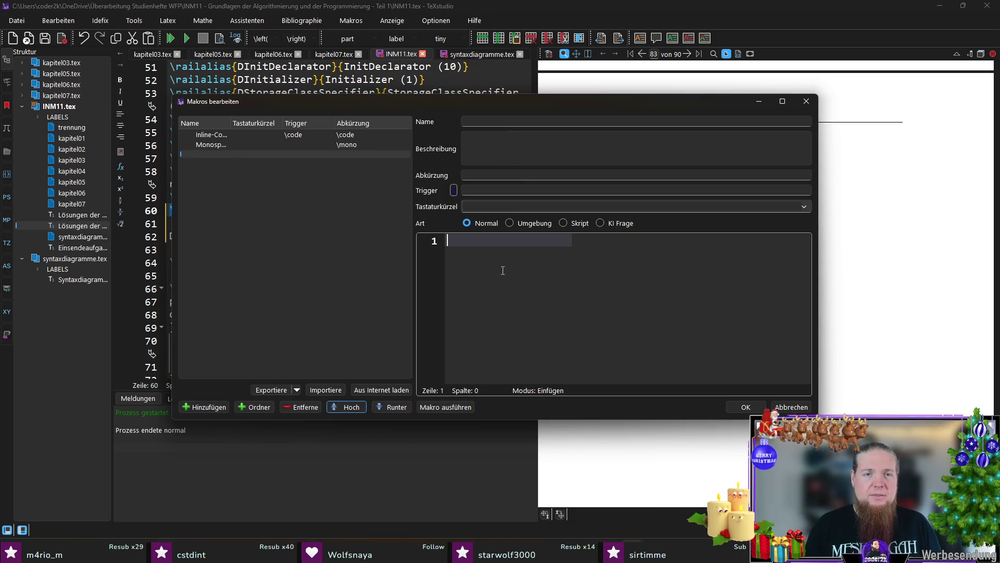
pyautogui.write('\\railalias{DTypedefName}{TypedefName (19)}')
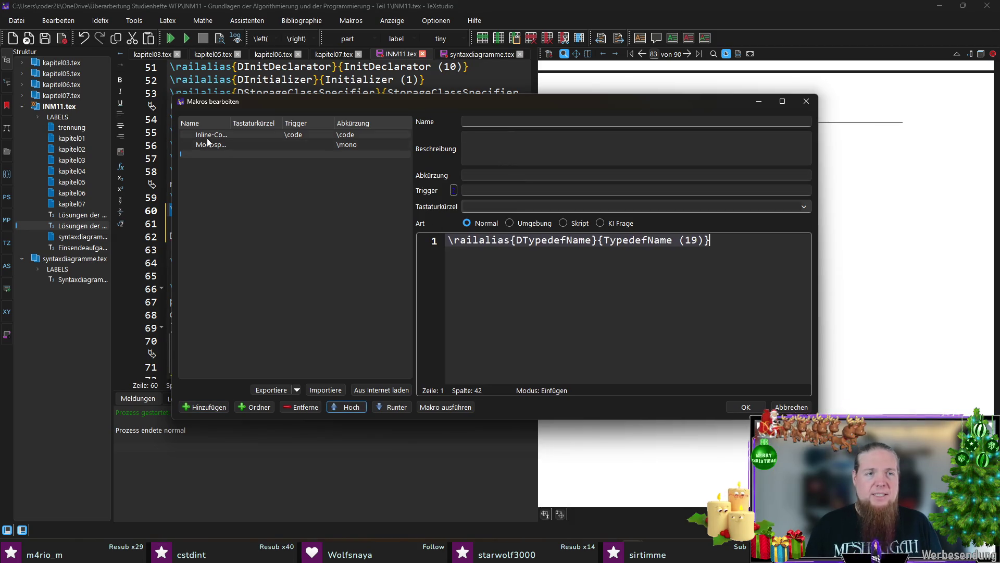
# - Replace the railalias arguments with the %| cursor placeholder and a %<name%> placeholder
pyautogui.click(210, 146)
pyautogui.moveTo(510, 240); pyautogui.dragTo(497, 241)
pyautogui.click(212, 153)
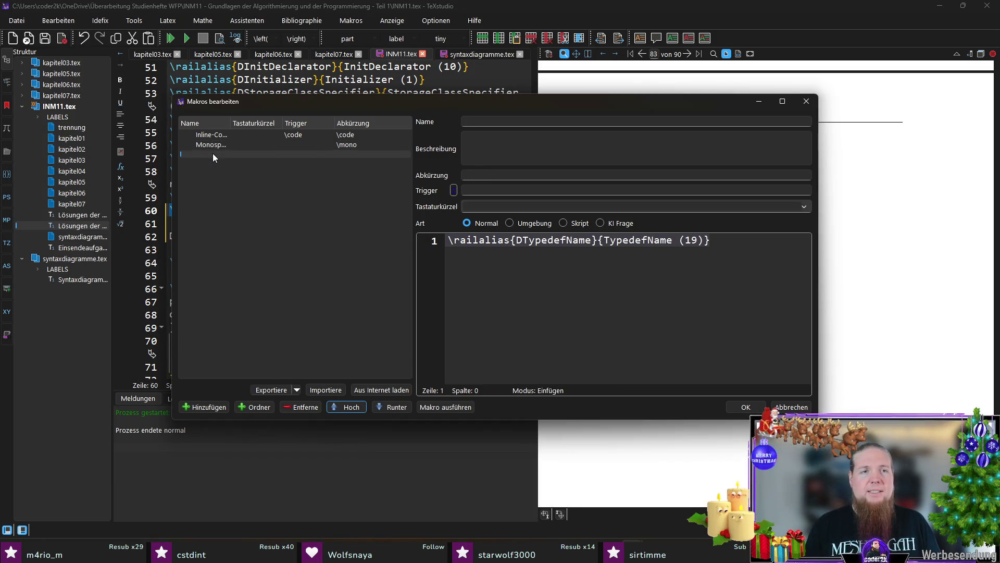
pyautogui.moveTo(597, 248); pyautogui.dragTo(516, 242)
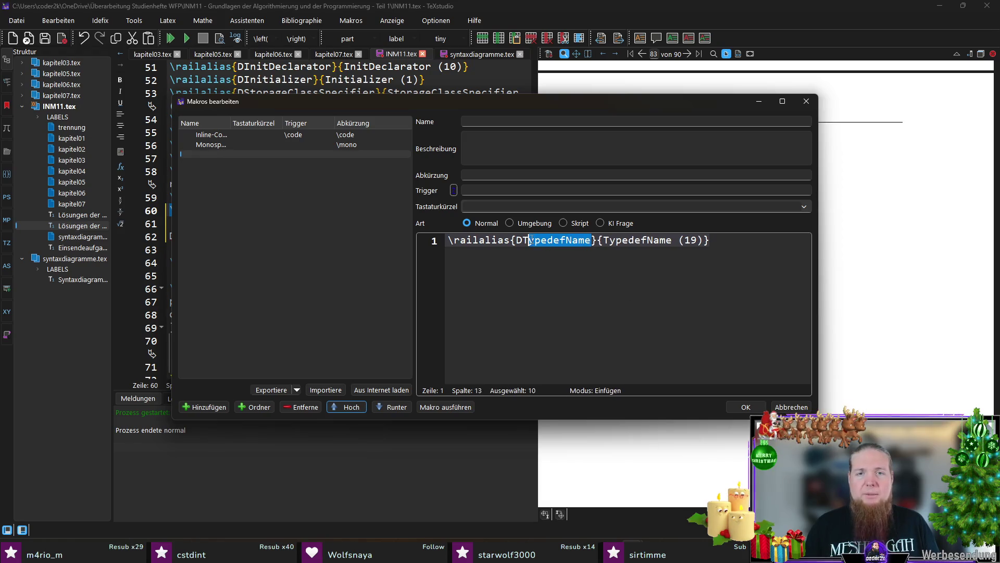
pyautogui.write('%|')
pyautogui.click(232, 138)
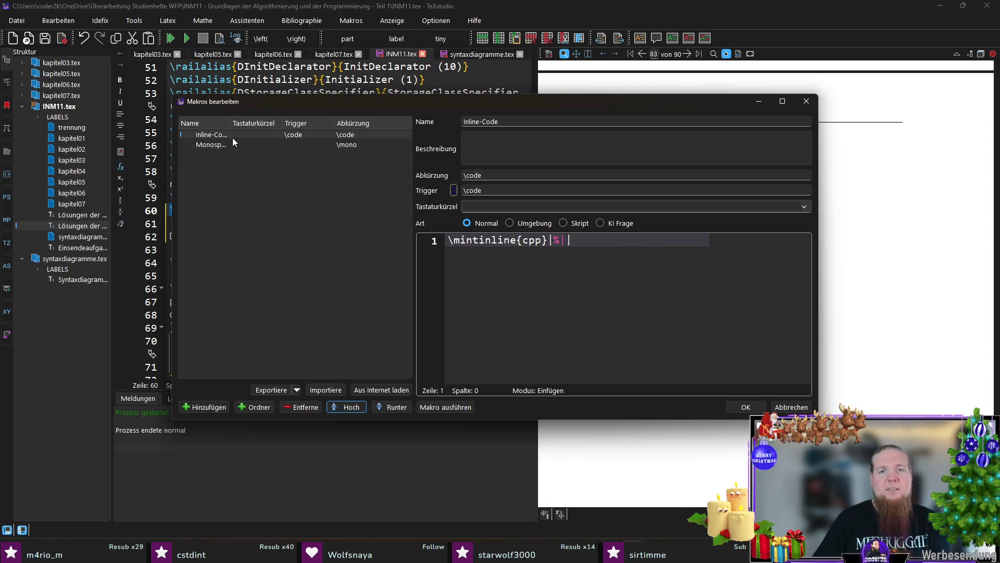
pyautogui.click(234, 153)
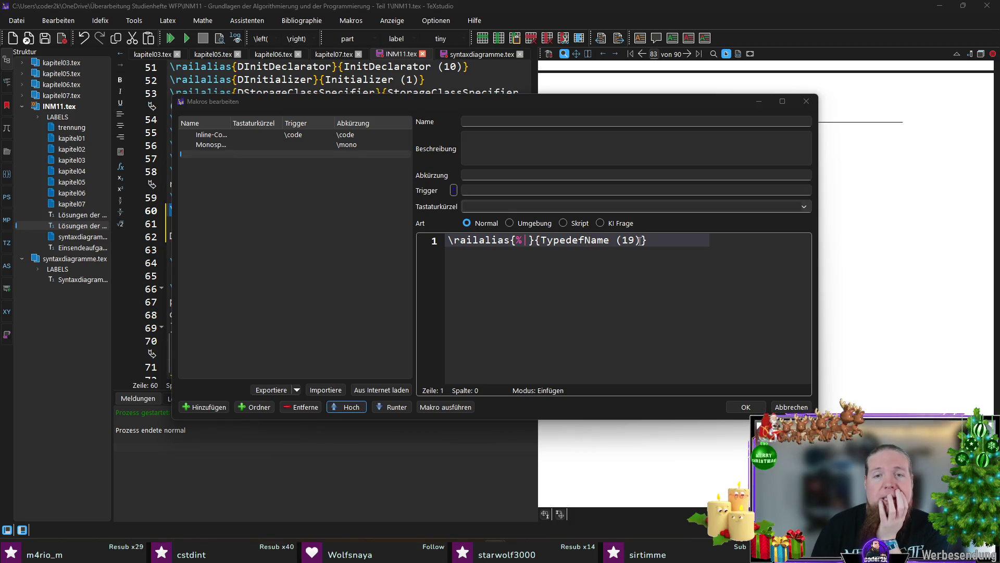
pyautogui.moveTo(639, 241); pyautogui.dragTo(544, 244)
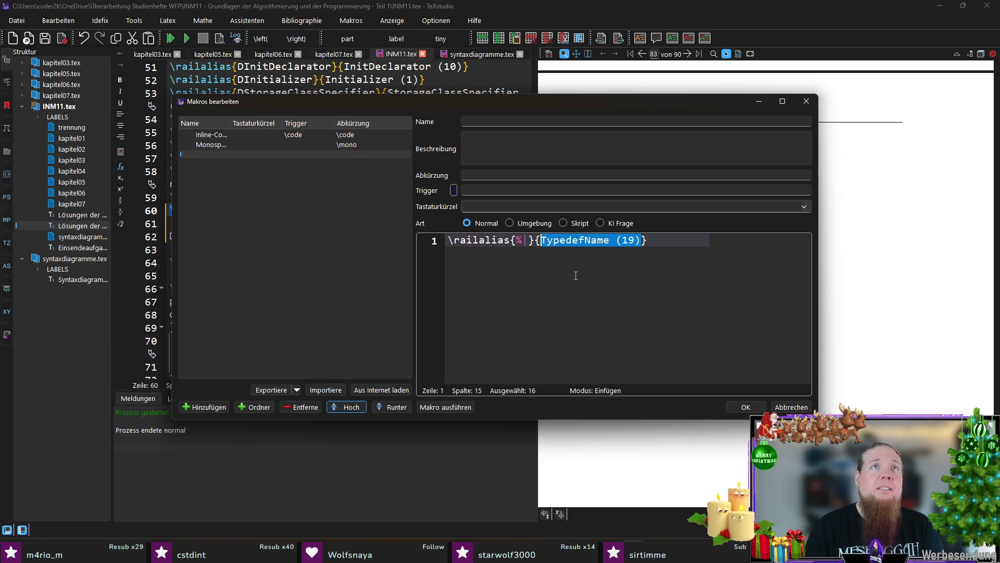
pyautogui.press('BackSpace')
pyautogui.write('%<')
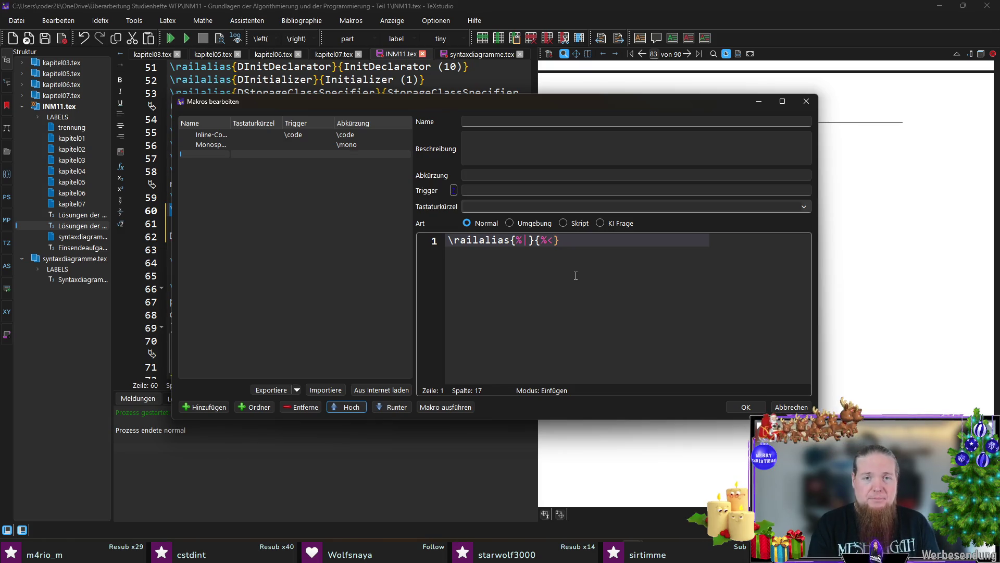
pyautogui.write('name%>')
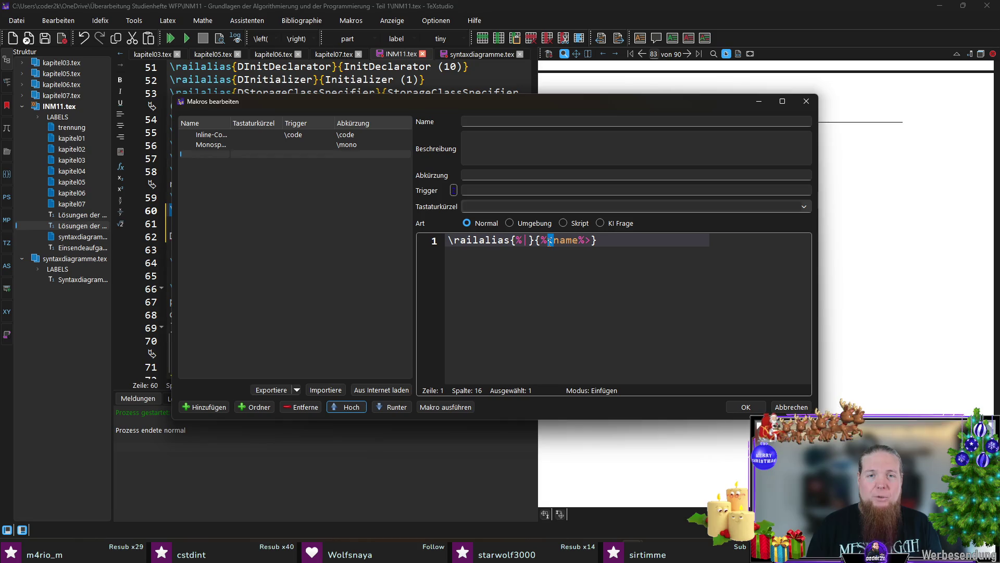
pyautogui.hotkey('shift', 'Left')
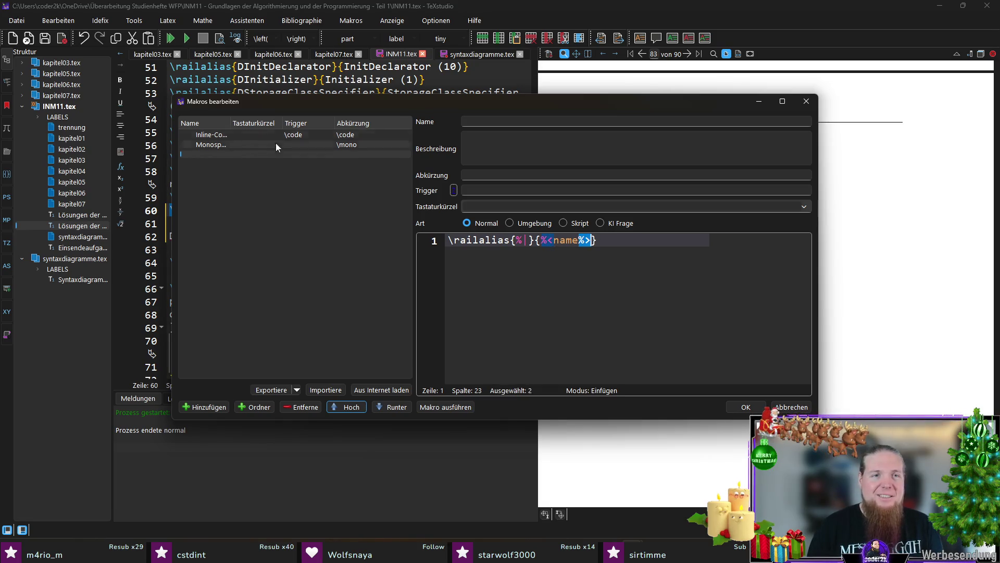
# - Name the macro Rail Alias and give it the abbreviation alias
pyautogui.click(514, 124)
pyautogui.write('Rail Alias')
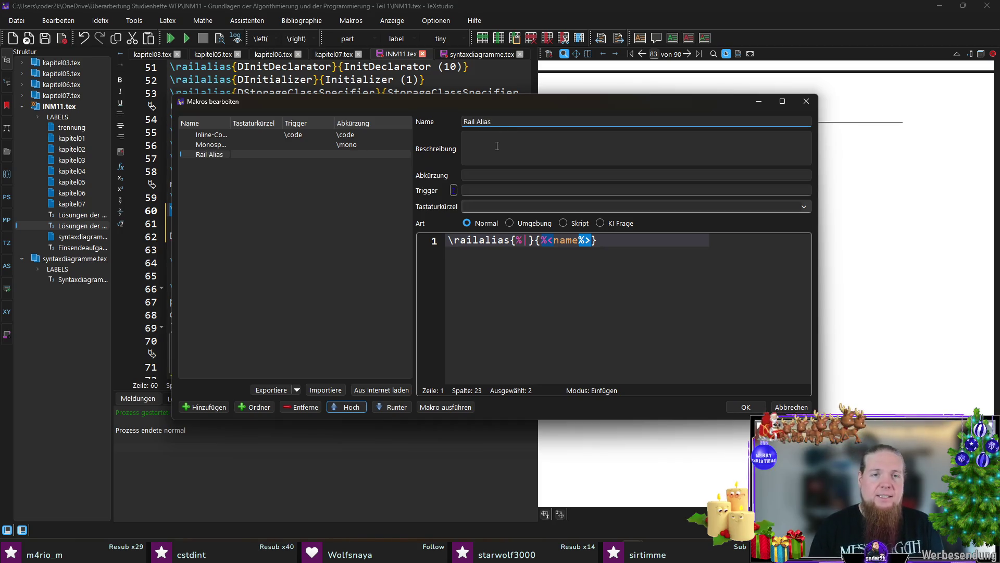
pyautogui.click(503, 205)
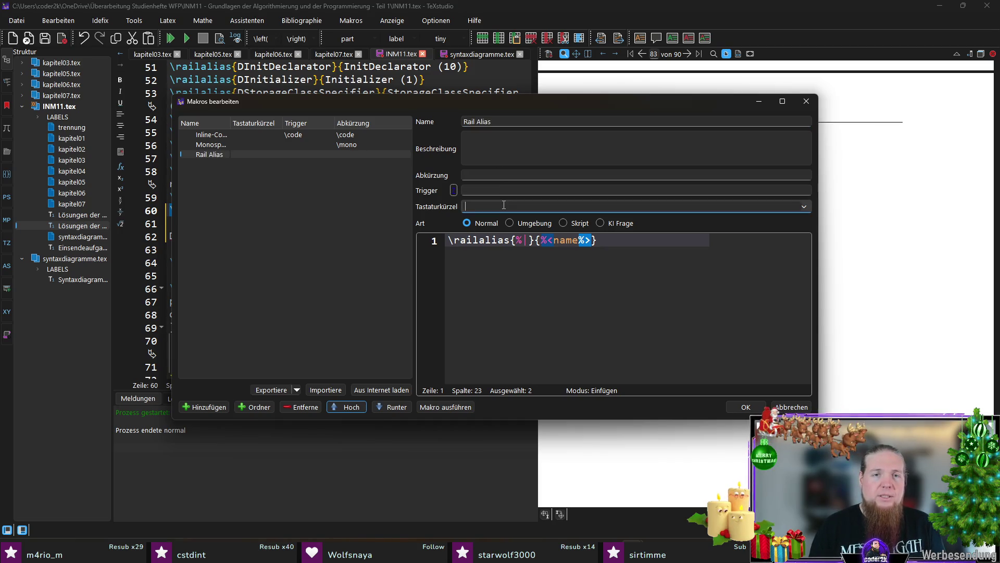
pyautogui.write('alias')
pyautogui.hotkey('ctrl', 'a')
pyautogui.press('BackSpace')
pyautogui.click(502, 176)
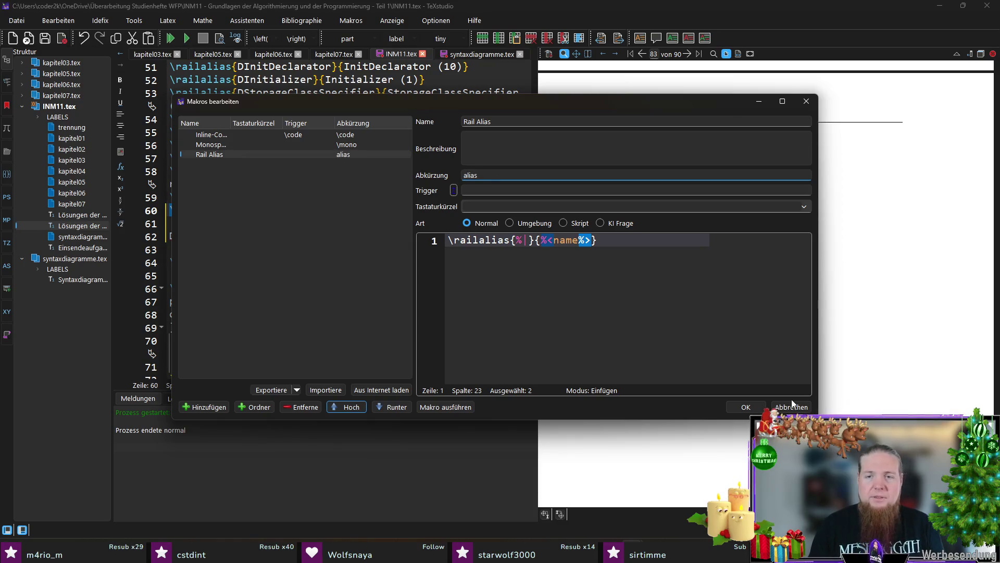
pyautogui.write('\\code')
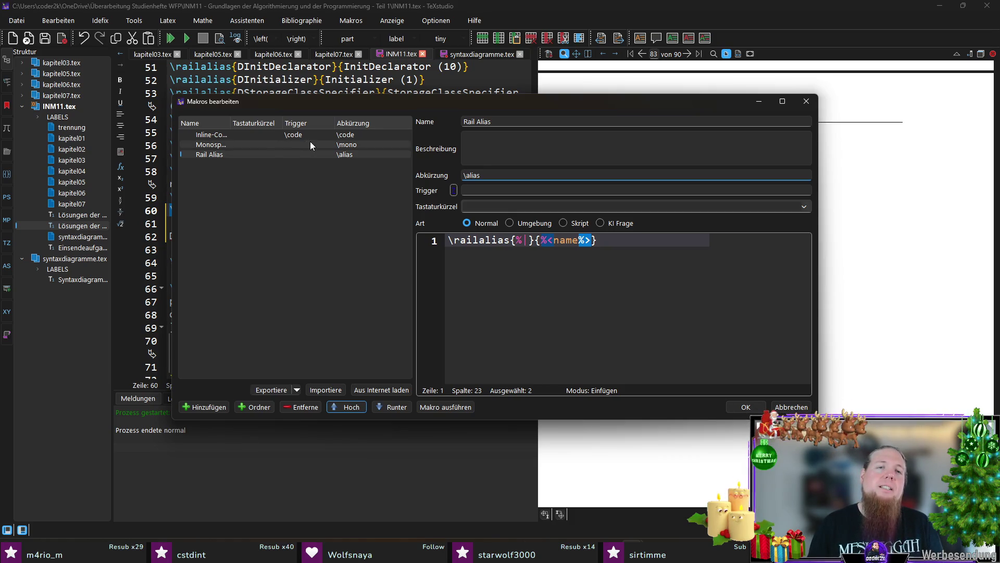
# - Clear Inline-Code's trigger, strip the backslash from the Monospace and alias abbreviations, and confirm with OK
pyautogui.click(325, 134)
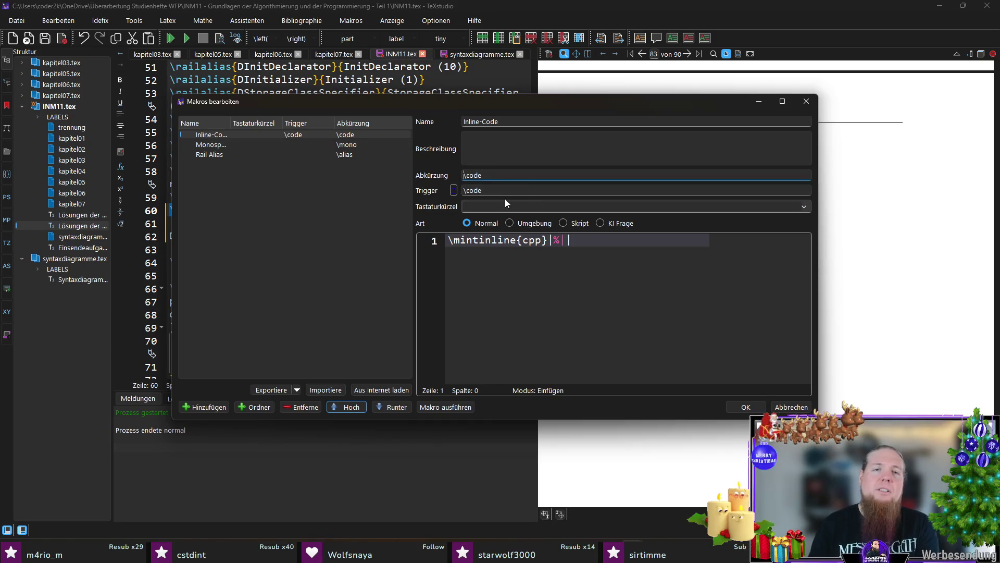
pyautogui.tripleClick(506, 190)
pyautogui.press('BackSpace')
pyautogui.click(358, 146)
pyautogui.click(476, 182)
pyautogui.press('Home')
pyautogui.press('Delete')
pyautogui.click(333, 154)
pyautogui.click(523, 181)
pyautogui.press('Home')
pyautogui.press('Delete')
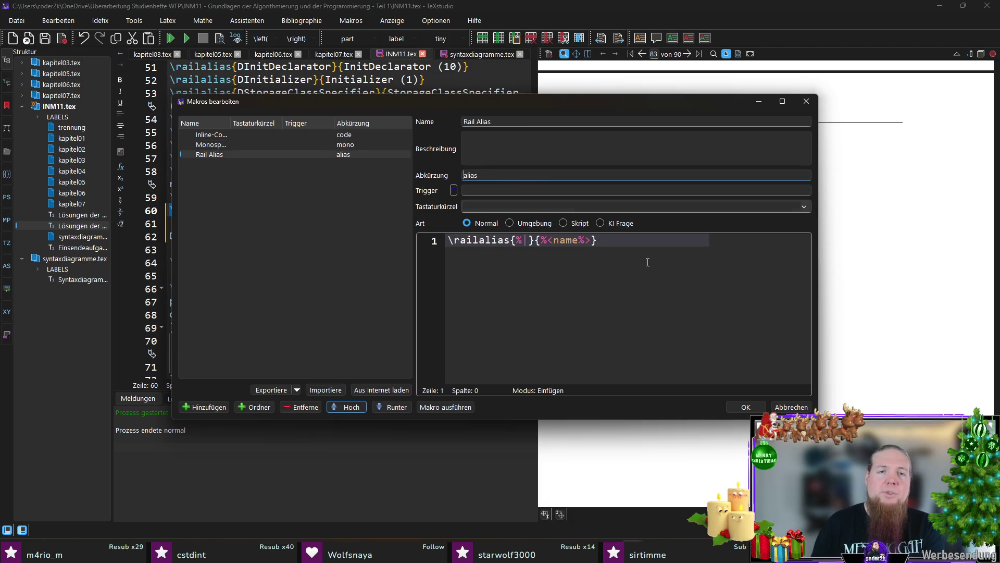
pyautogui.click(745, 407)
pyautogui.click(465, 208)
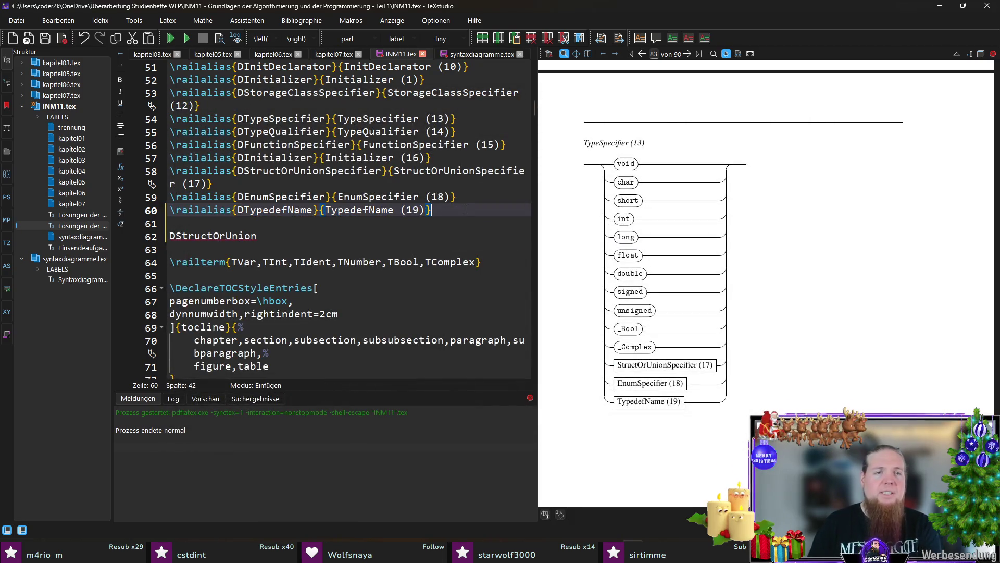
# - Delete the stray DStructOrUnion alias text on line 62 of INM11.tex
pyautogui.press('Down')
pyautogui.press('Down')
pyautogui.hotkey('shift', 'Home')
pyautogui.press('Delete')
pyautogui.write('s')
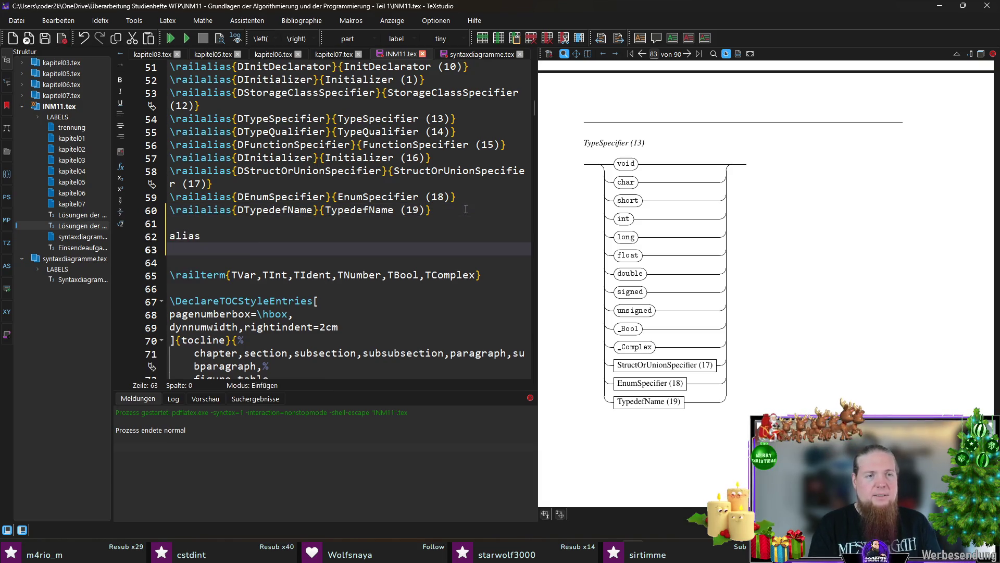
pyautogui.press('BackSpace')
pyautogui.press('BackSpace')
pyautogui.press('BackSpace')
pyautogui.press('BackSpace')
pyautogui.press('BackSpace')
# - Prefix the macro abbreviations to \code, \mono and \alias in the macro editor and confirm
pyautogui.click(351, 21)
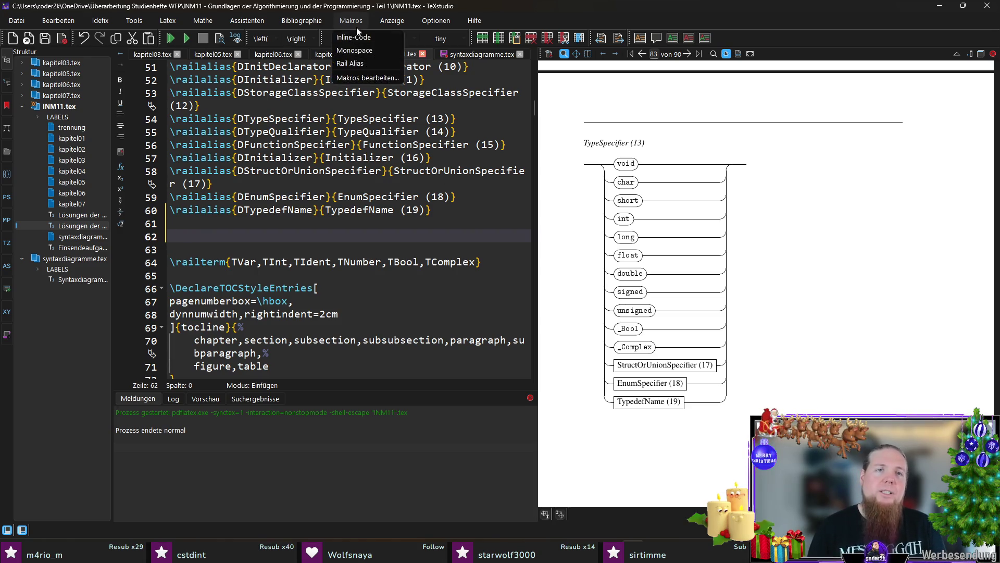
pyautogui.click(375, 76)
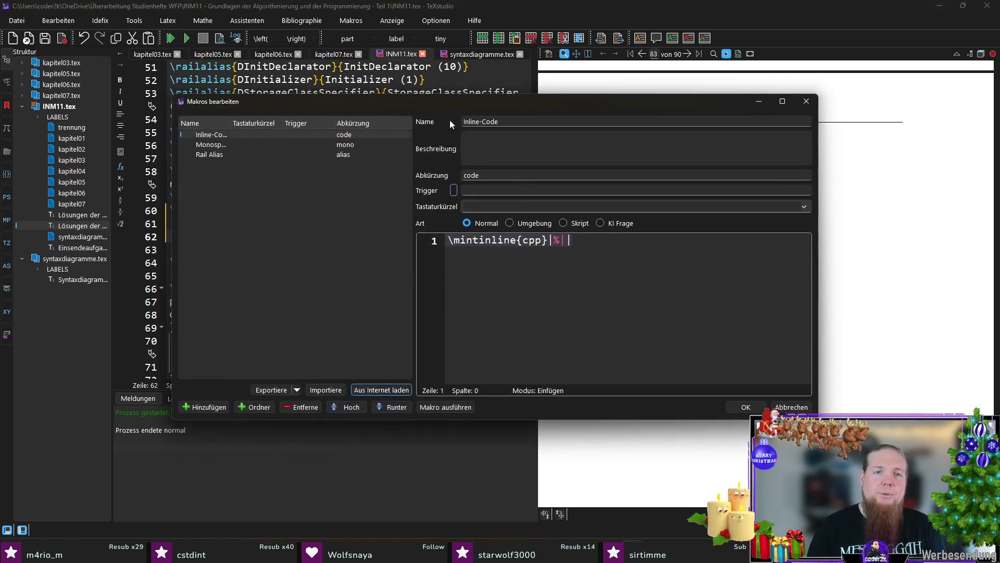
pyautogui.click(516, 175)
pyautogui.write('\\')
pyautogui.click(334, 143)
pyautogui.click(541, 177)
pyautogui.press('Home')
pyautogui.write('\\')
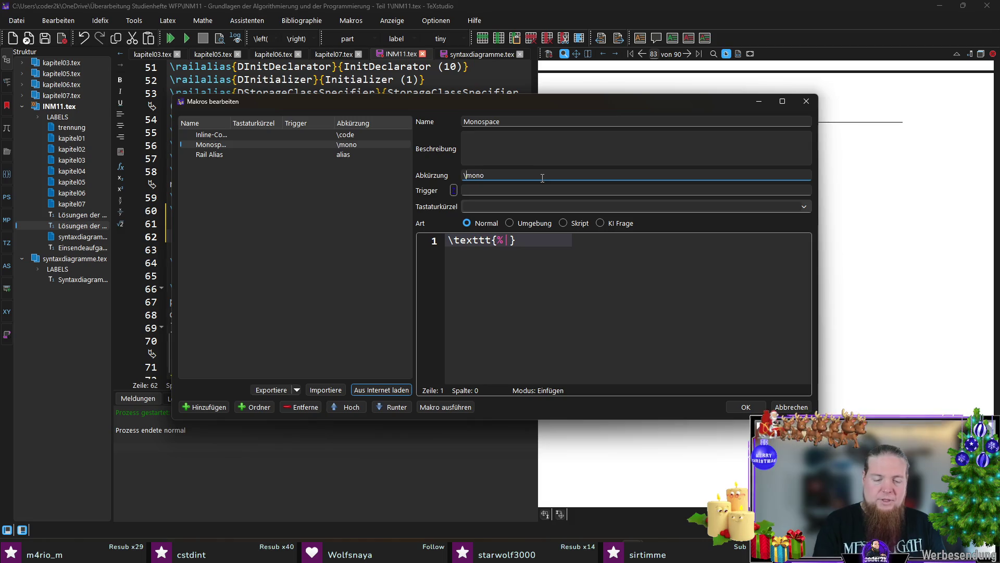
pyautogui.click(328, 154)
pyautogui.click(523, 177)
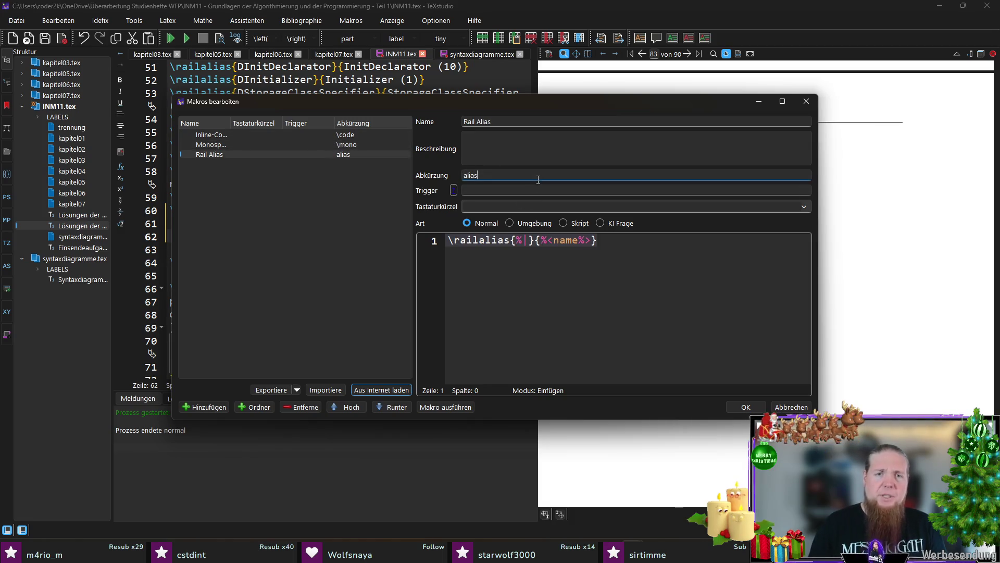
pyautogui.press('Home')
pyautogui.write('\\')
pyautogui.press('Return')
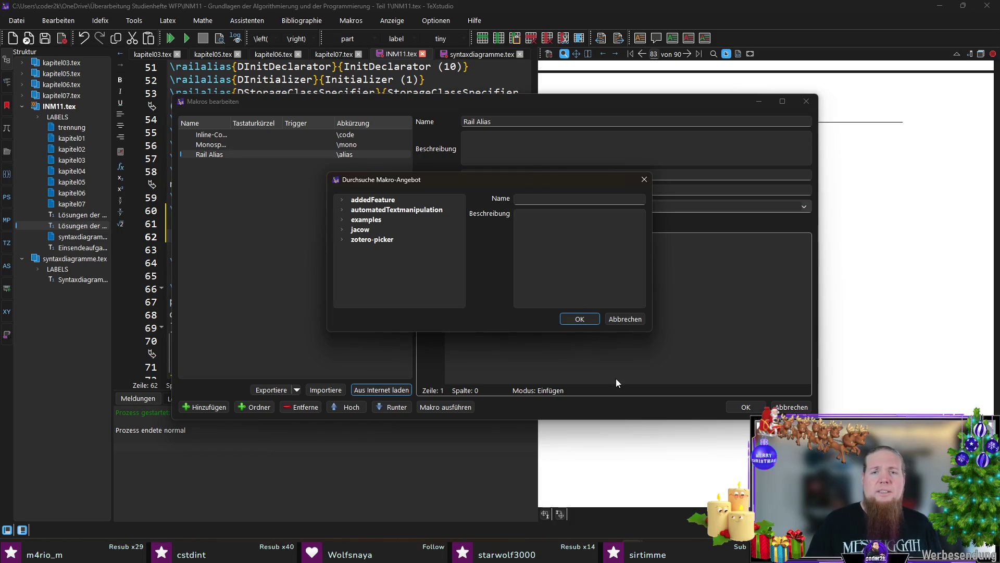
pyautogui.click(625, 319)
pyautogui.press('Return')
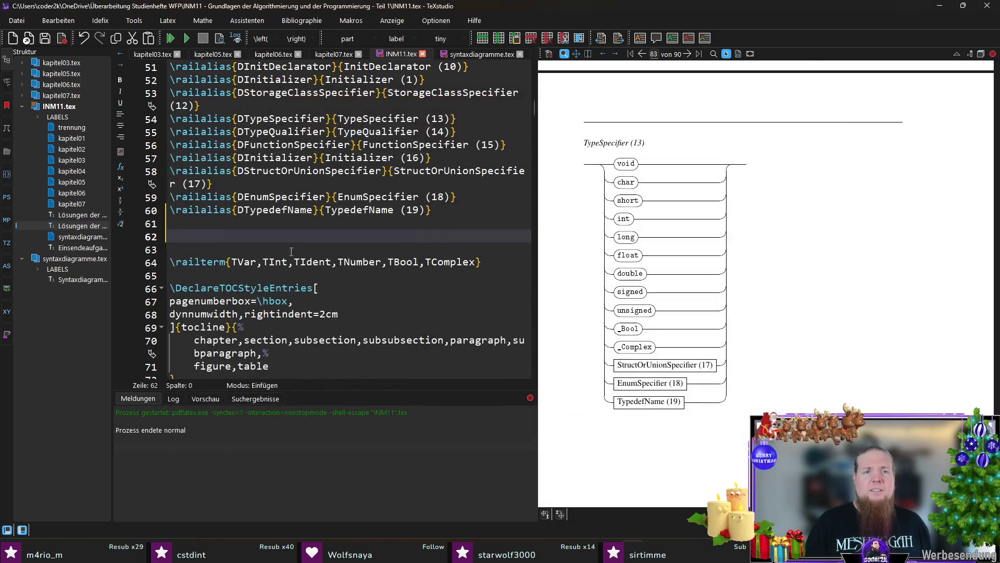
pyautogui.write('\\ali')
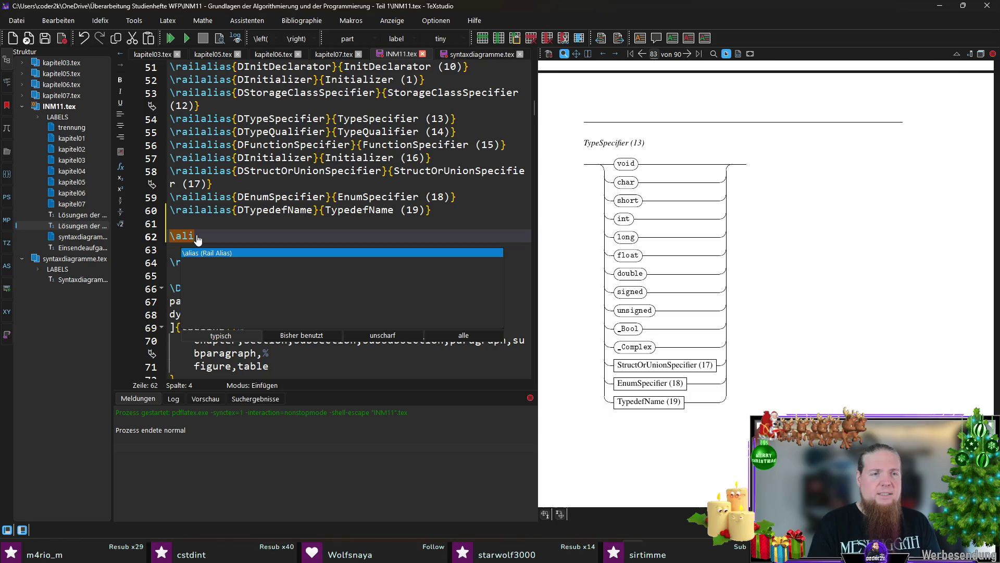
# - Insert \railalias{DStructOrUnion}{StructOrUnion (20)} via the alias macro and remove the blank line above
pyautogui.press('Return')
pyautogui.write('DStructOrUnion}{name}')
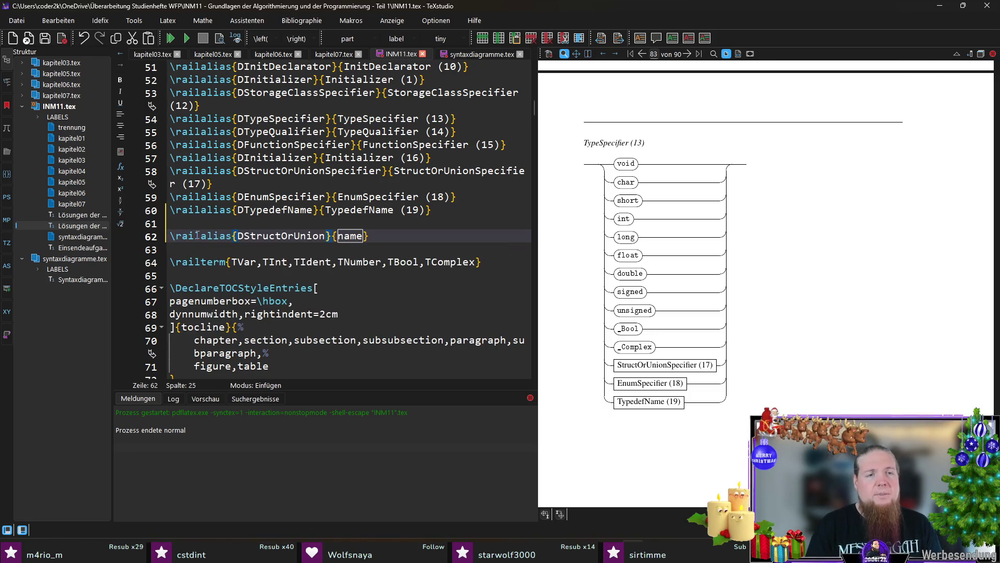
pyautogui.press('Right')
pyautogui.press('Right')
pyautogui.write('<')
pyautogui.hotkey('ctrl', 'shift', 'Right')
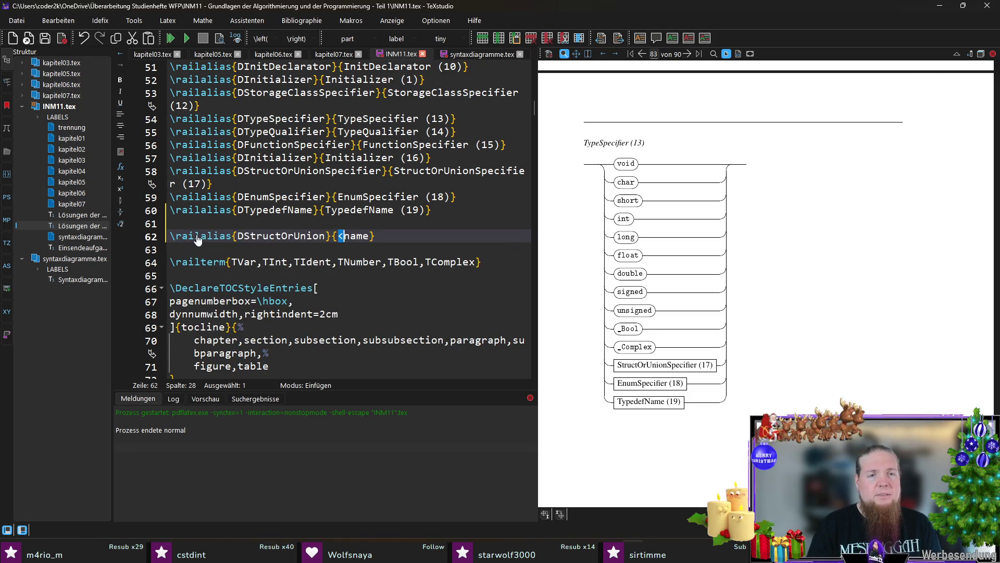
pyautogui.write('DStructOrUnion')
pyautogui.hotkey('ctrl', 'Left')
pyautogui.press('Delete')
pyautogui.hotkey('ctrl', 'Right')
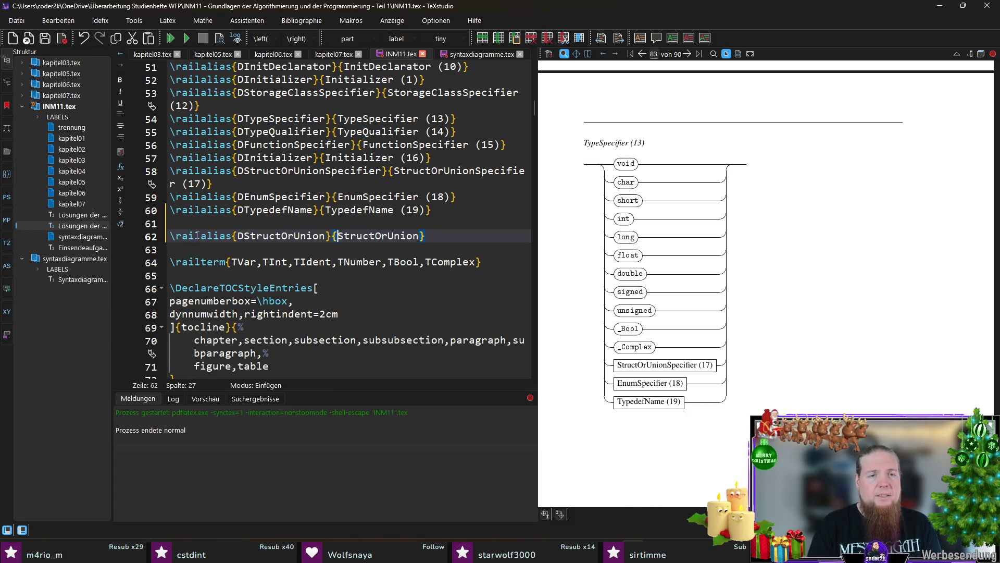
pyautogui.write('(20)')
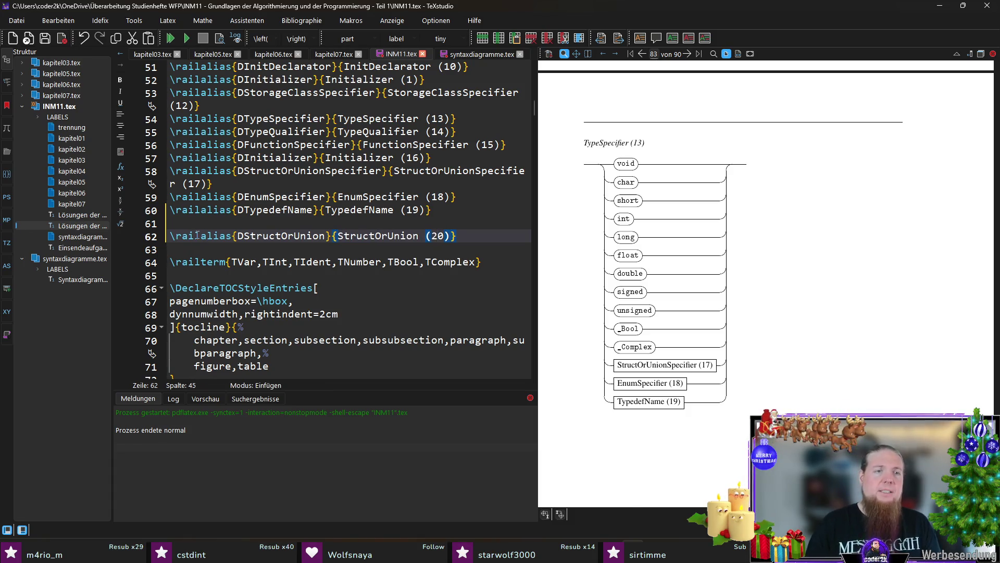
pyautogui.hotkey('alt', 'Up')
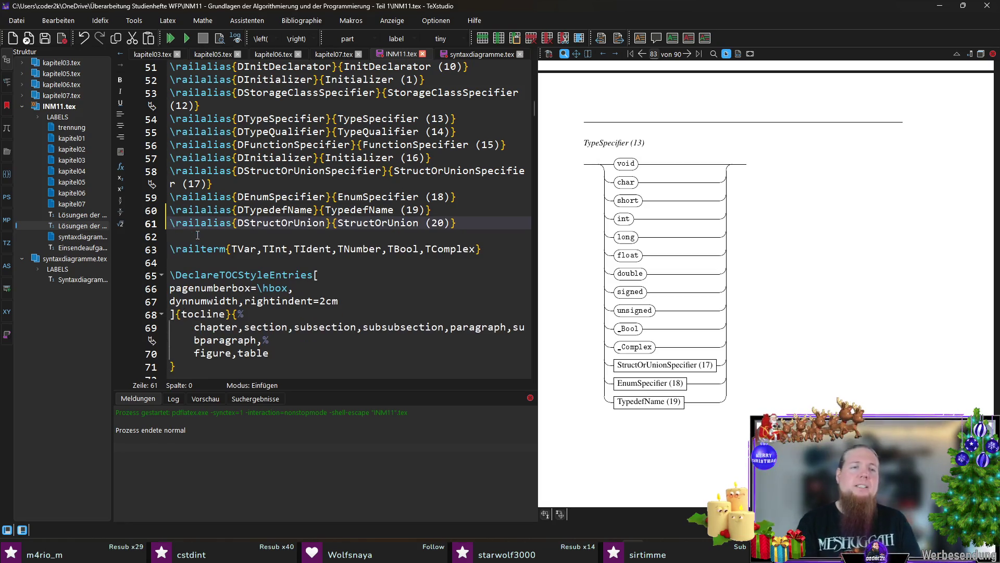
# - Continue the DStructOrUnionSpecifier rule with TIdentifier? '\{' DStructDeclarationList '\}' in syntaxdiagramme.tex
pyautogui.click(470, 54)
pyautogui.scroll(-1, 383, 235)
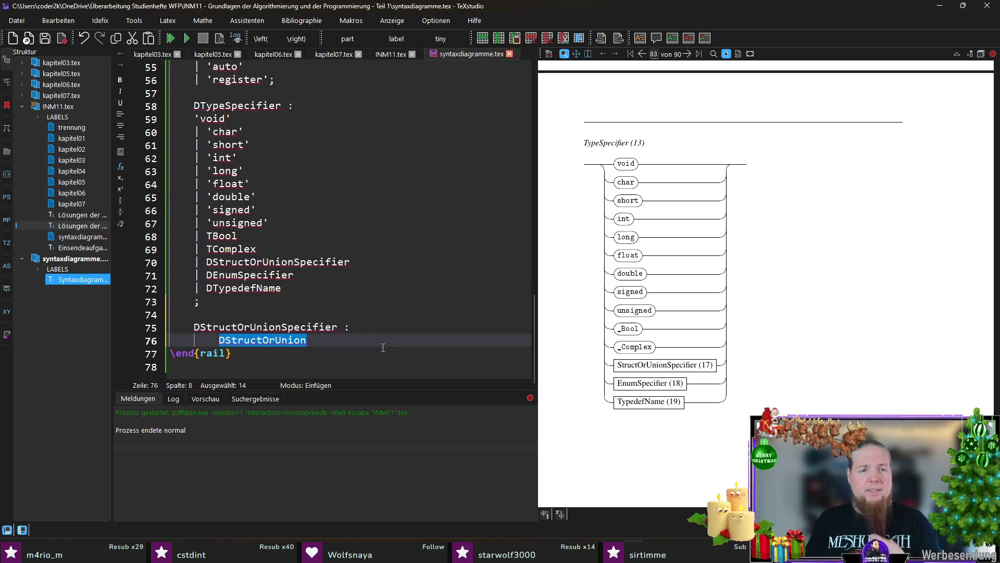
pyautogui.press('End')
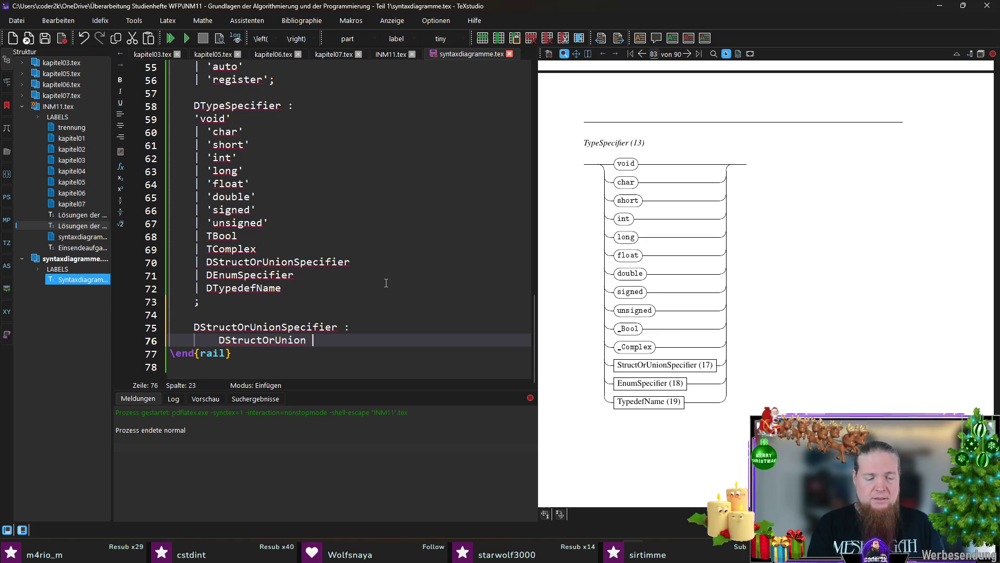
pyautogui.write('DIdentifier')
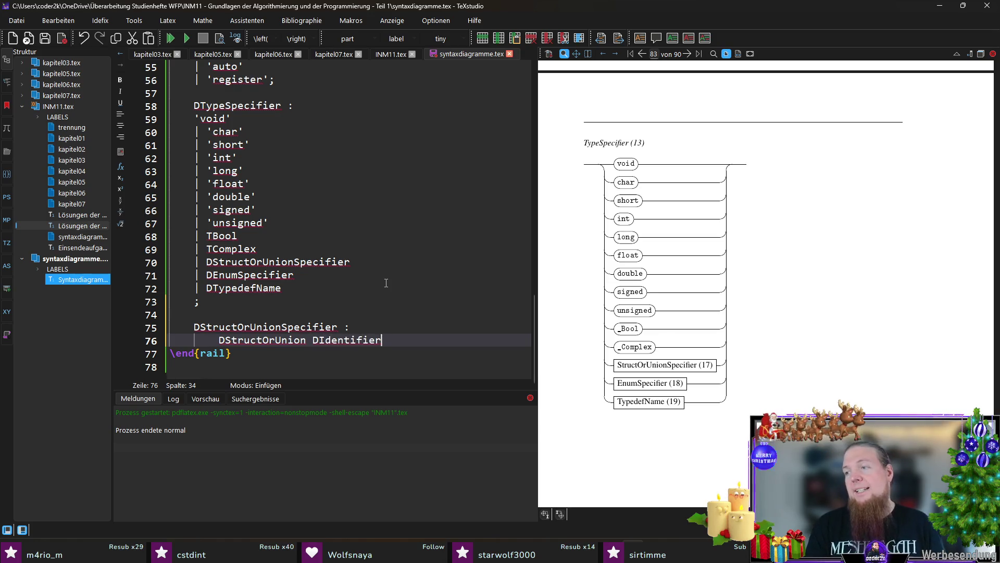
pyautogui.hotkey('ctrl', 'shift', 'Left')
pyautogui.write('TIndetifier')
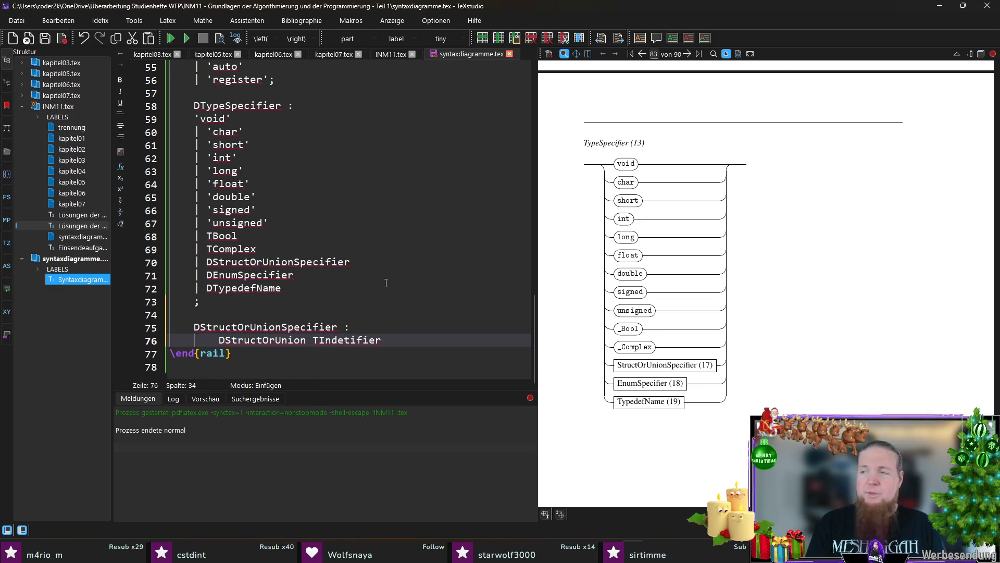
pyautogui.write("? '")
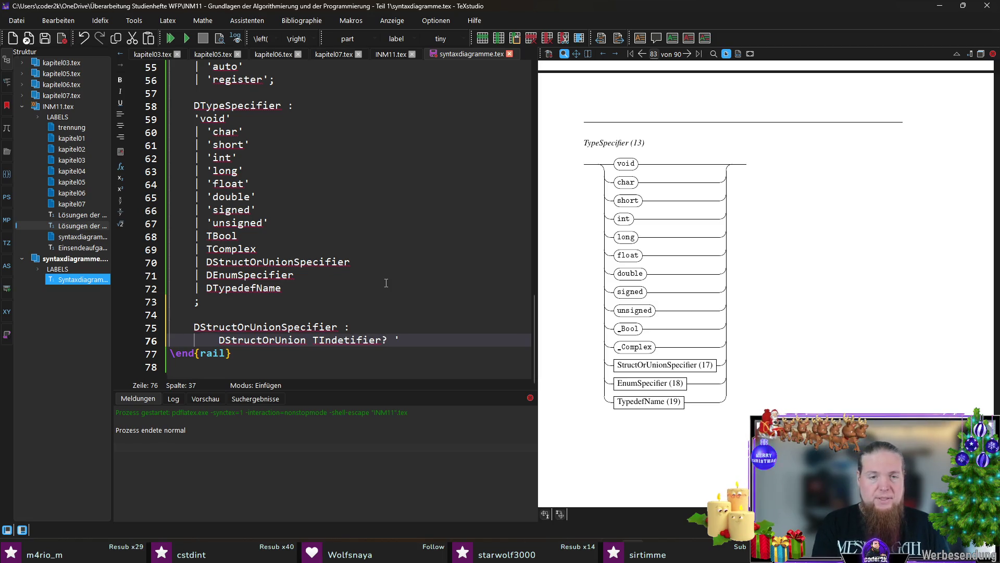
pyautogui.write('\\{')
pyautogui.press('BackSpace')
pyautogui.press('Delete')
pyautogui.write("'")
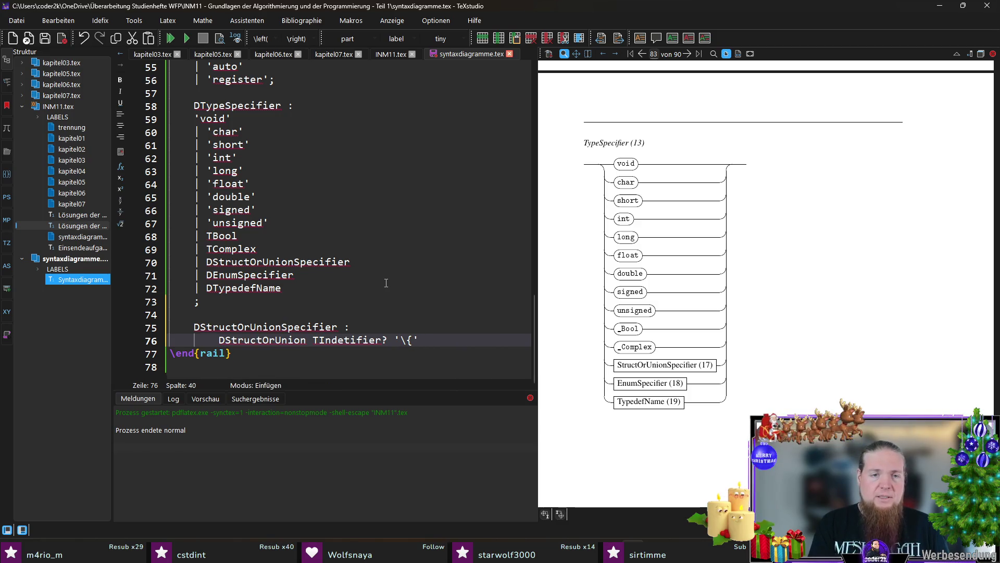
pyautogui.write(' DS')
pyautogui.write("arationList '\\}'")
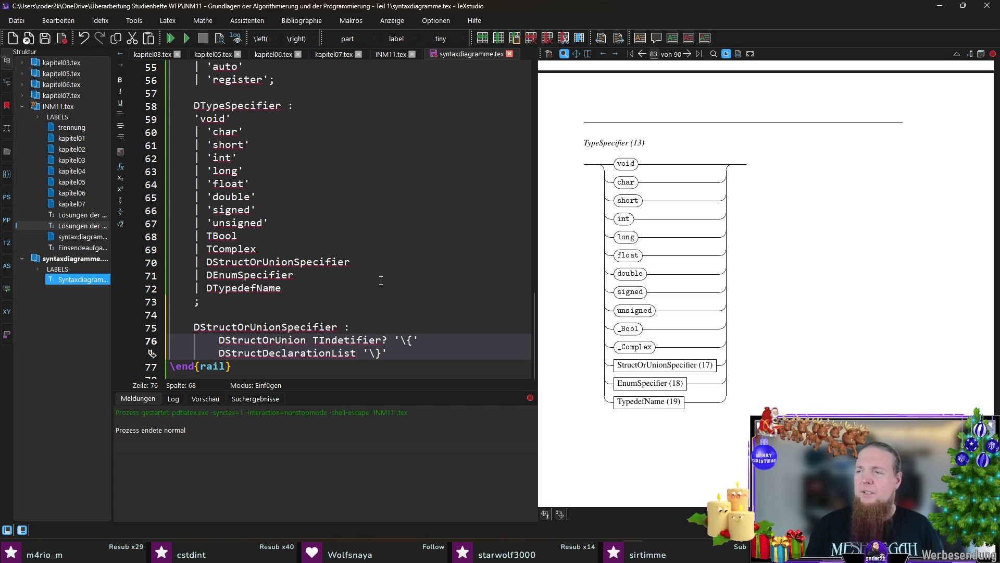
pyautogui.scroll(-1, 381, 280)
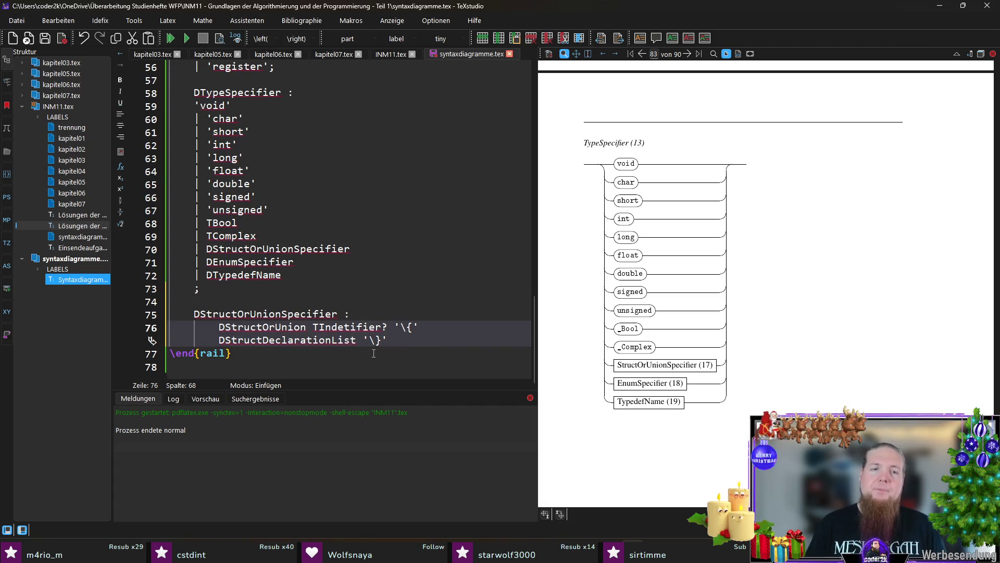
pyautogui.write('n')
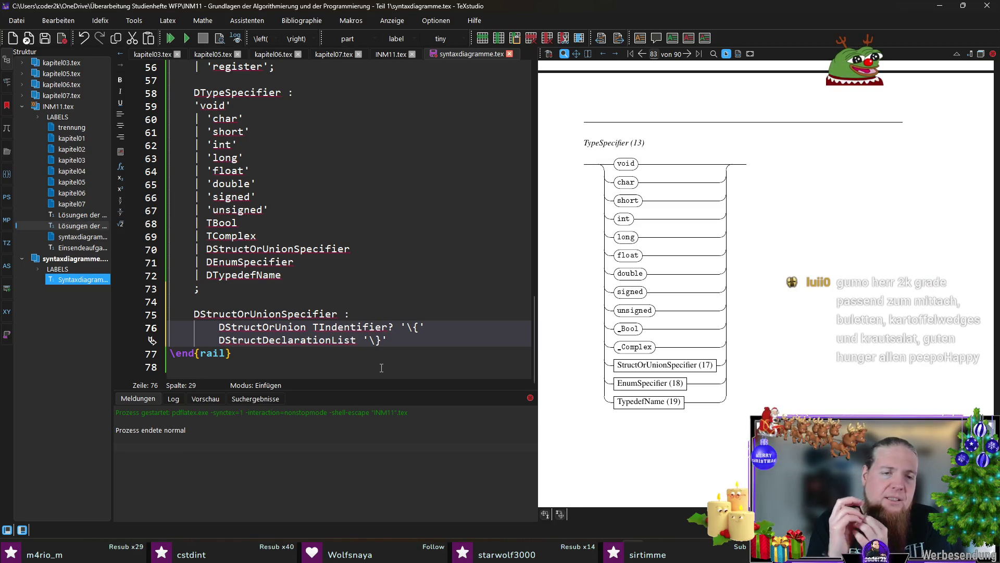
# - Fix the TIdentifier typo, group the braced body, add a | TIdentifier alternative and a semicolon line
pyautogui.press('Left')
pyautogui.press('Left')
pyautogui.press('Left')
pyautogui.press('Left')
pyautogui.press('Left')
pyautogui.press('Left')
pyautogui.write('(')
pyautogui.press('Down')
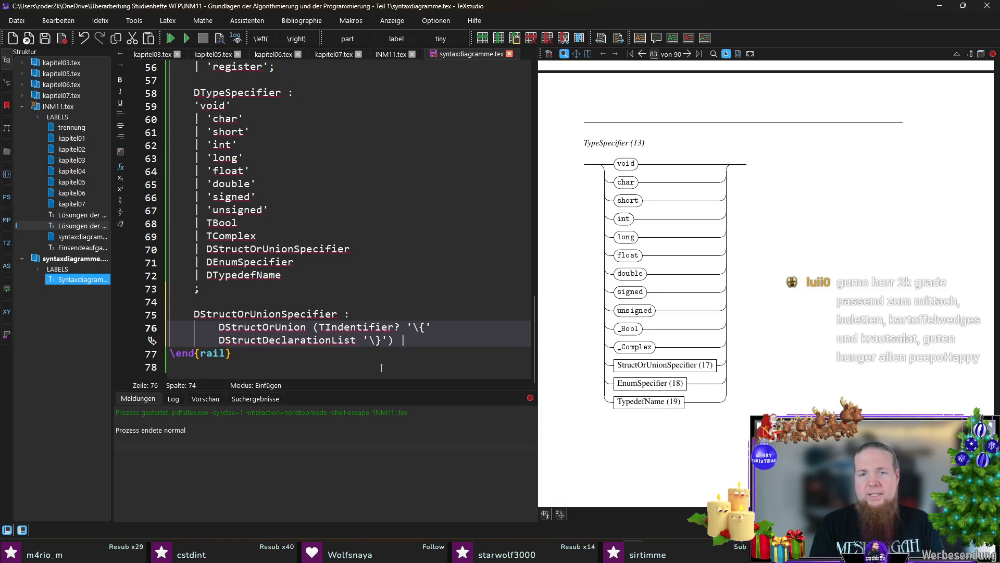
pyautogui.write('TId')
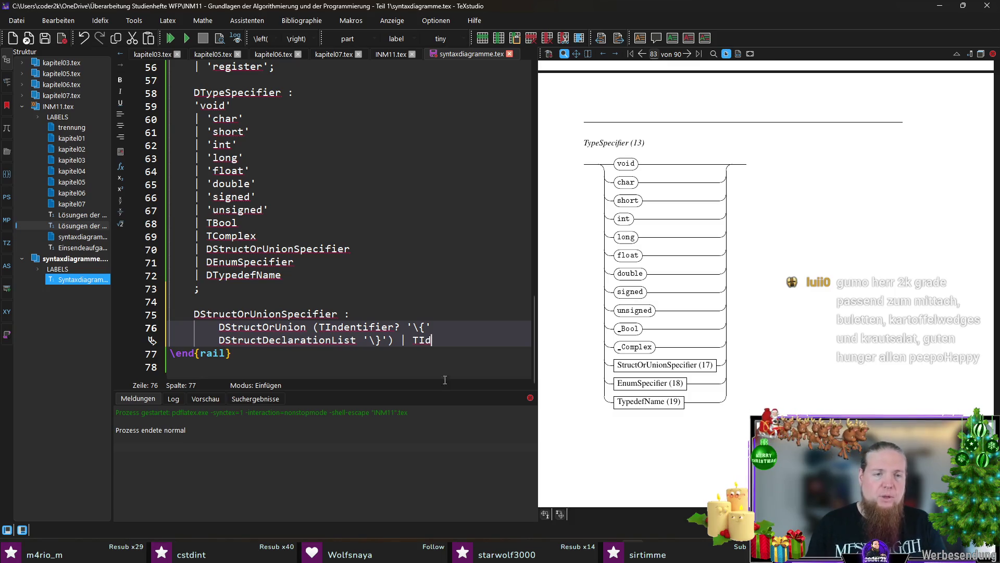
pyautogui.click(334, 327)
pyautogui.press('Delete')
pyautogui.write('entifier;')
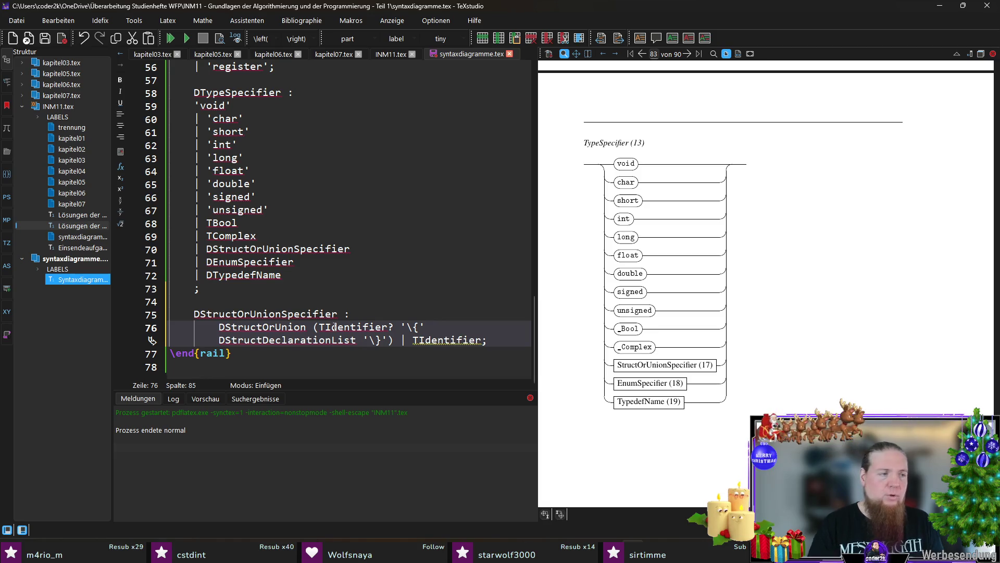
pyautogui.press('BackSpace')
pyautogui.press('Return')
pyautogui.write(';')
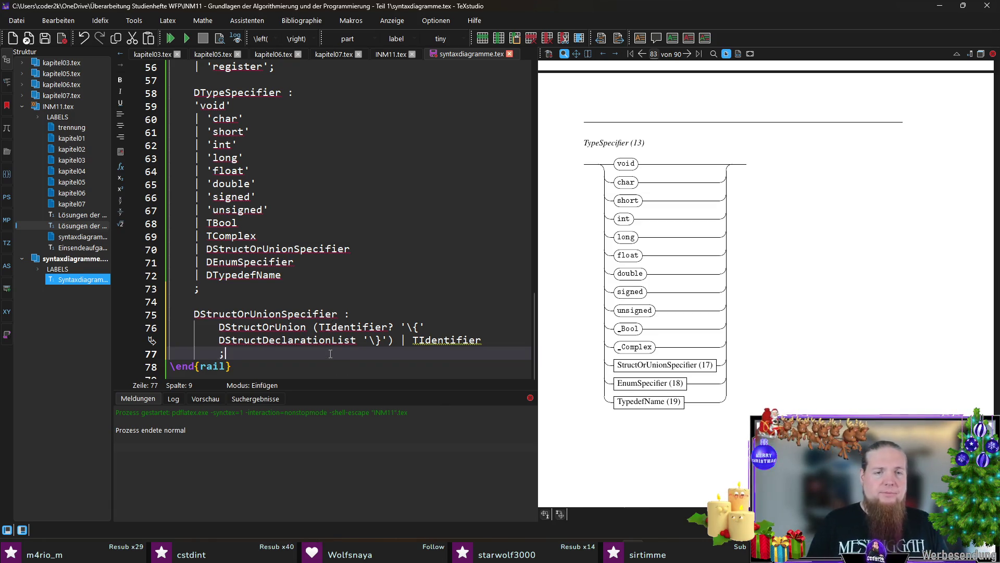
pyautogui.click(439, 340)
pyautogui.doubleClick(439, 341)
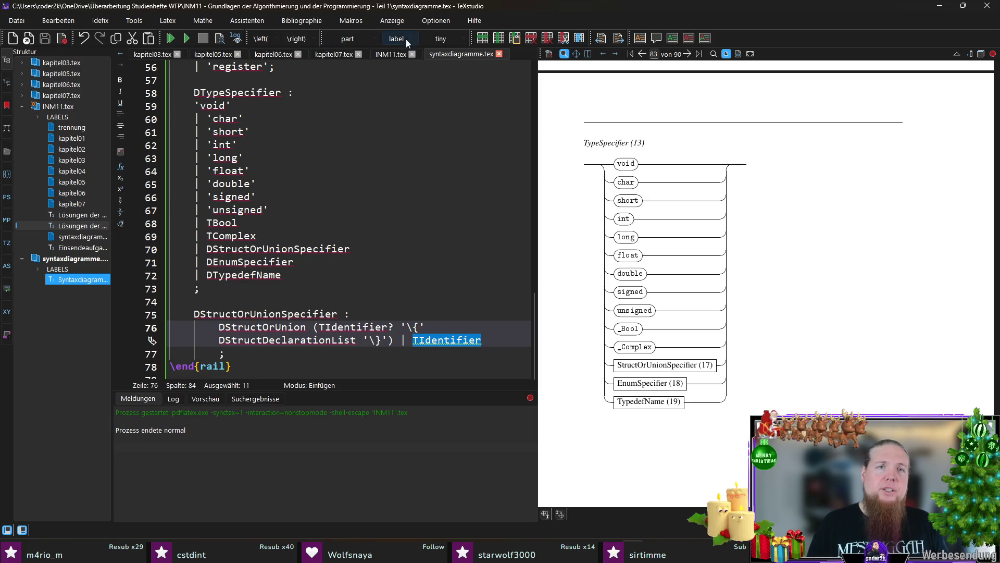
pyautogui.click(383, 54)
pyautogui.scroll(6, 334, 283)
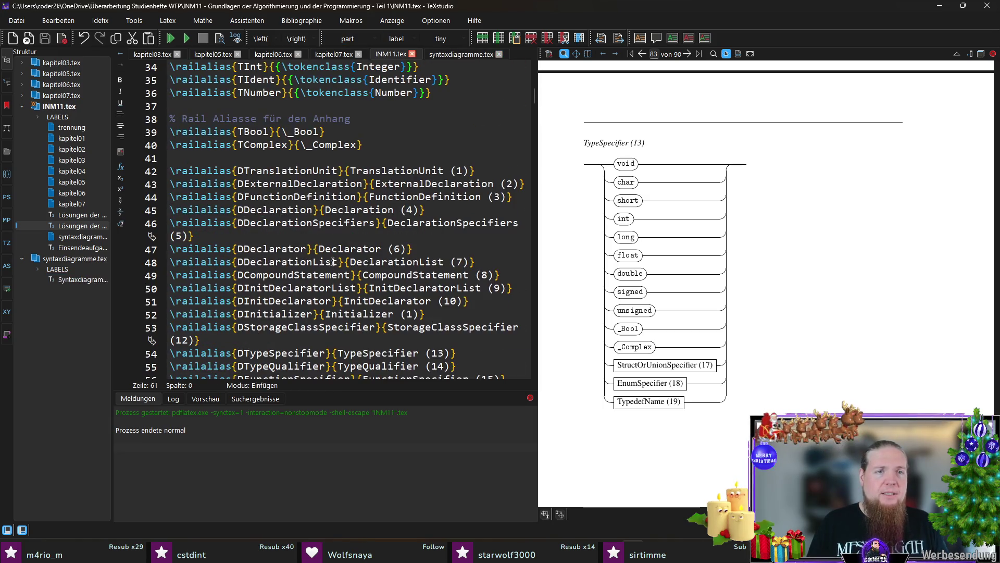
pyautogui.click(376, 145)
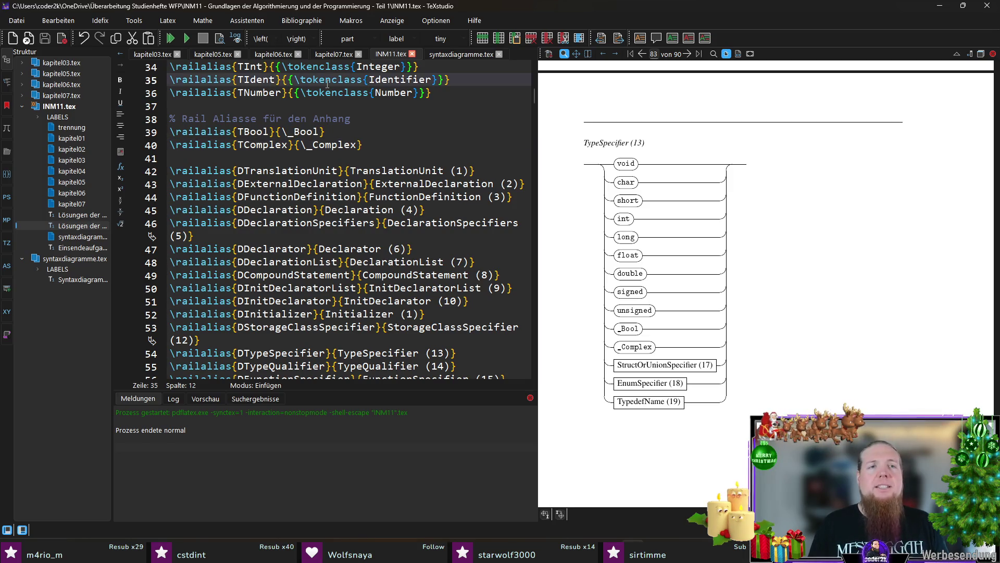
pyautogui.click(469, 54)
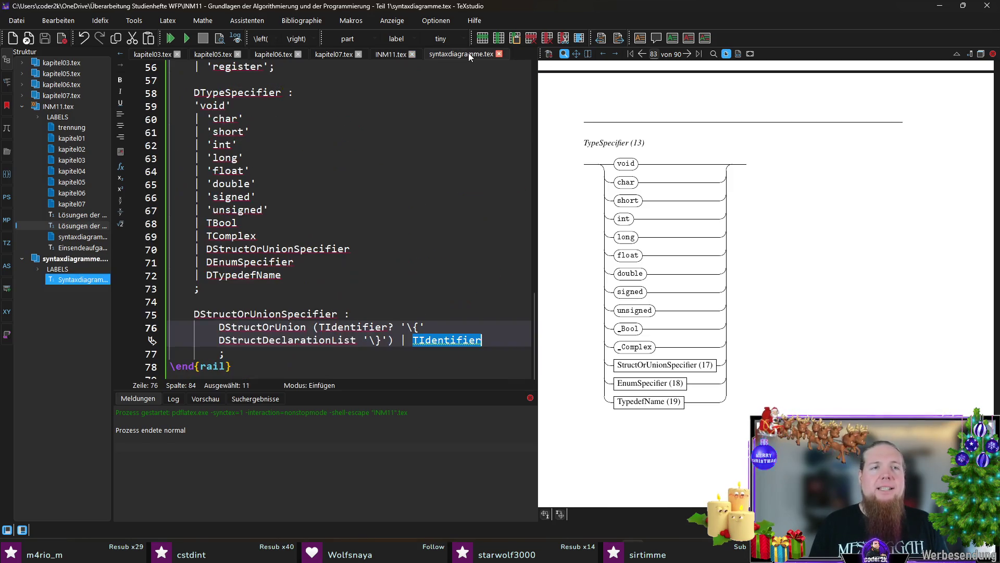
pyautogui.click(351, 326)
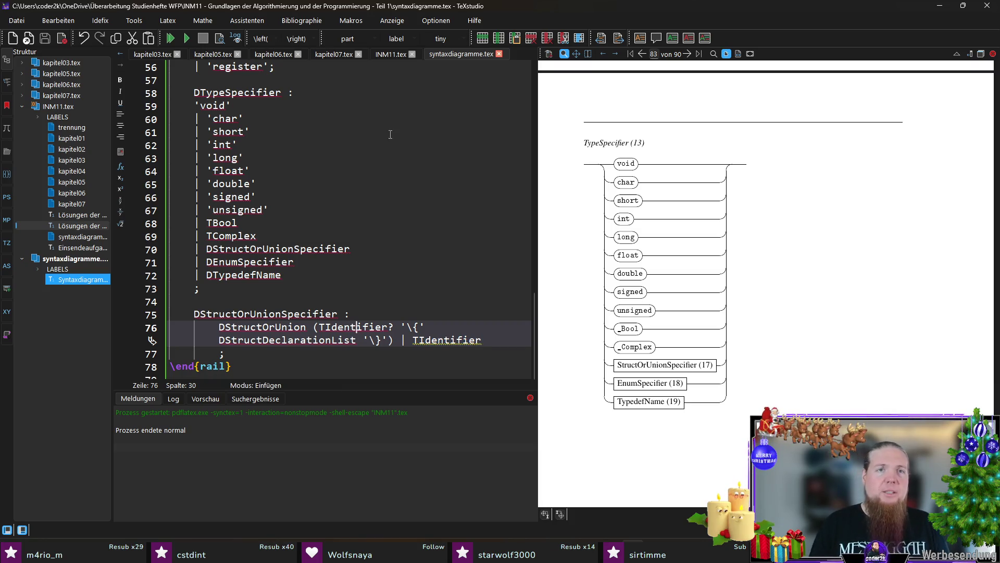
# - Duplicate the TIdent \railalias line in INM11.tex and rename the copy TIdententifier
pyautogui.click(392, 53)
pyautogui.click(485, 93)
pyautogui.press('Home')
pyautogui.press('Up')
pyautogui.press('Down')
pyautogui.press('Down')
pyautogui.press('Down')
pyautogui.press('Down')
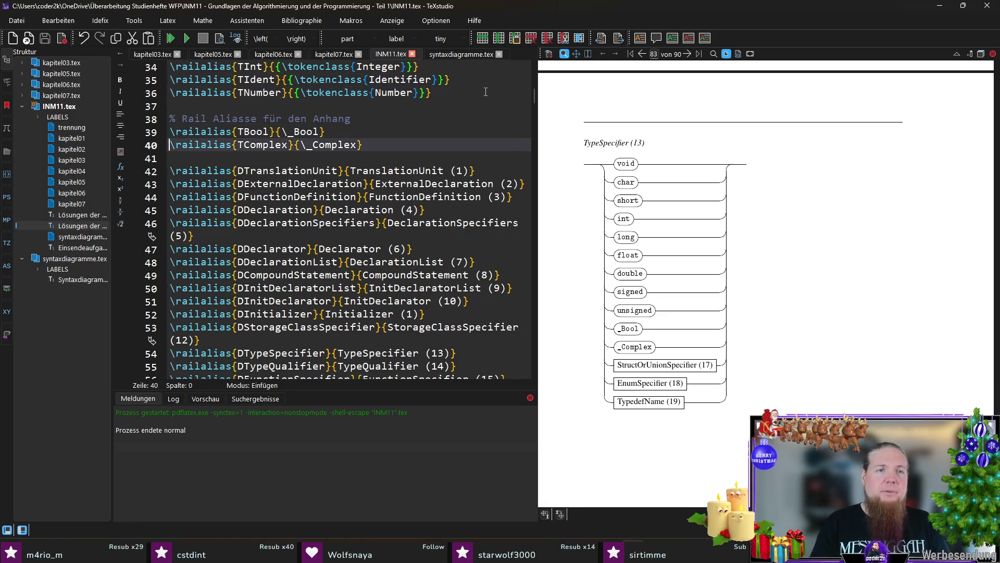
pyautogui.press('End')
pyautogui.press('Return')
pyautogui.write('\\railalias{TIdent}{{\\tokenclass{Identifier}}}')
pyautogui.press('Home')
pyautogui.press('Right')
pyautogui.press('Right')
pyautogui.press('Right')
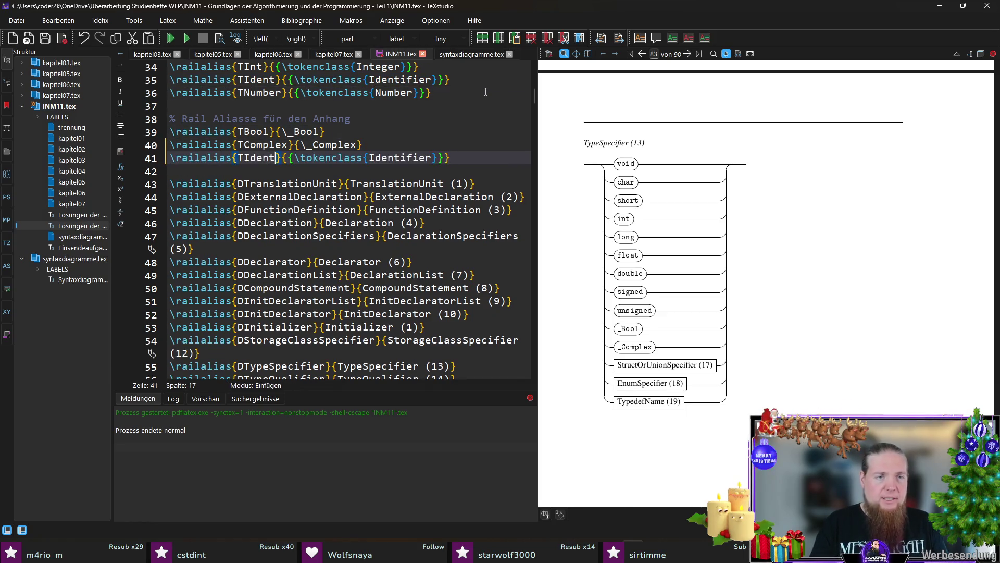
pyautogui.write('ifier')
pyautogui.press('BackSpace')
pyautogui.press('BackSpace')
pyautogui.press('BackSpace')
pyautogui.write('tifier')
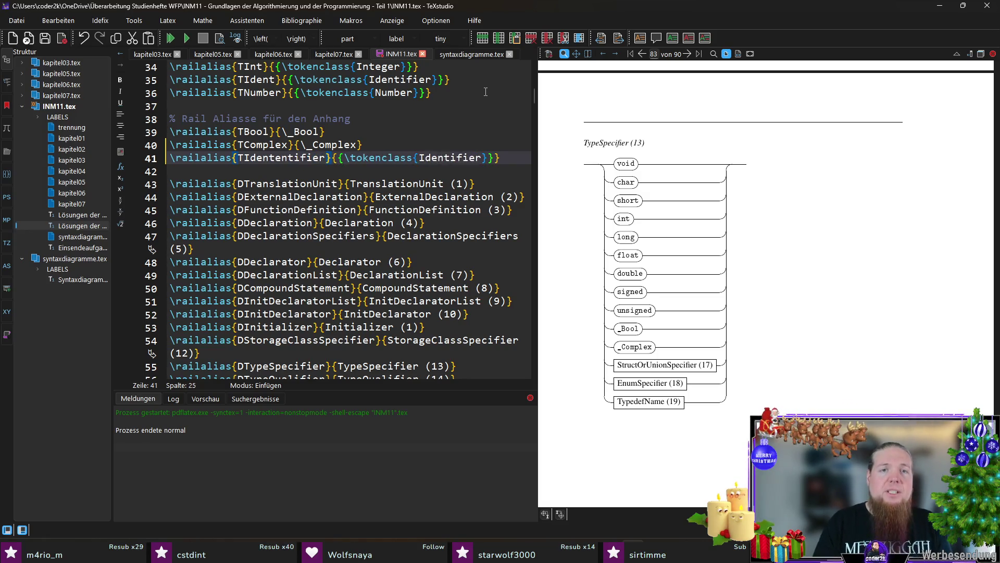
# - Append TIdententifier to the \railterm list and return to syntaxdiagramme.tex
pyautogui.hotkey('ctrl', 'shift', 'Left')
pyautogui.hotkey('ctrl', 'c')
pyautogui.scroll(-2, 410, 296)
pyautogui.scroll(-4, 410, 296)
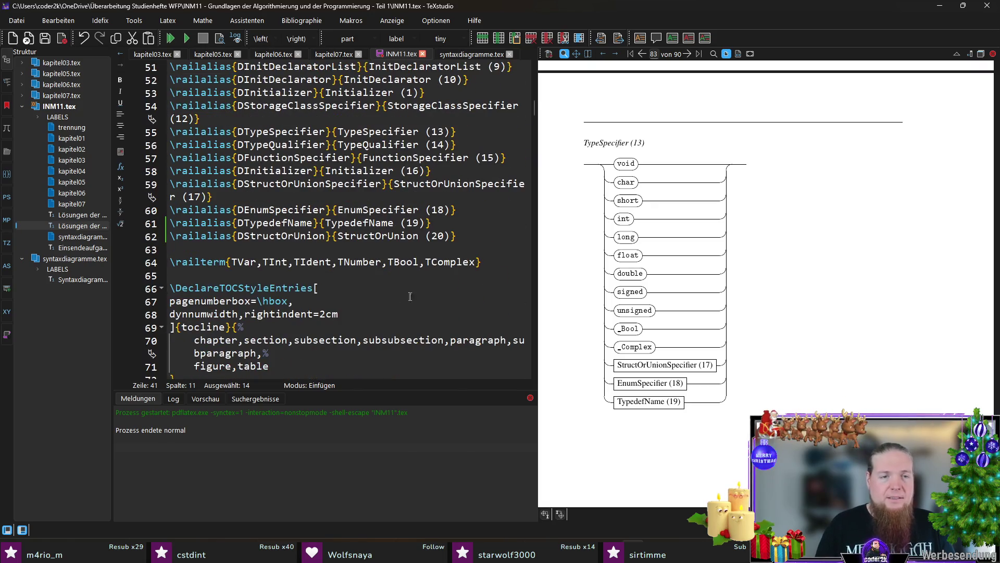
pyautogui.click(487, 258)
pyautogui.press('Left')
pyautogui.write(',')
pyautogui.hotkey('ctrl', 'v')
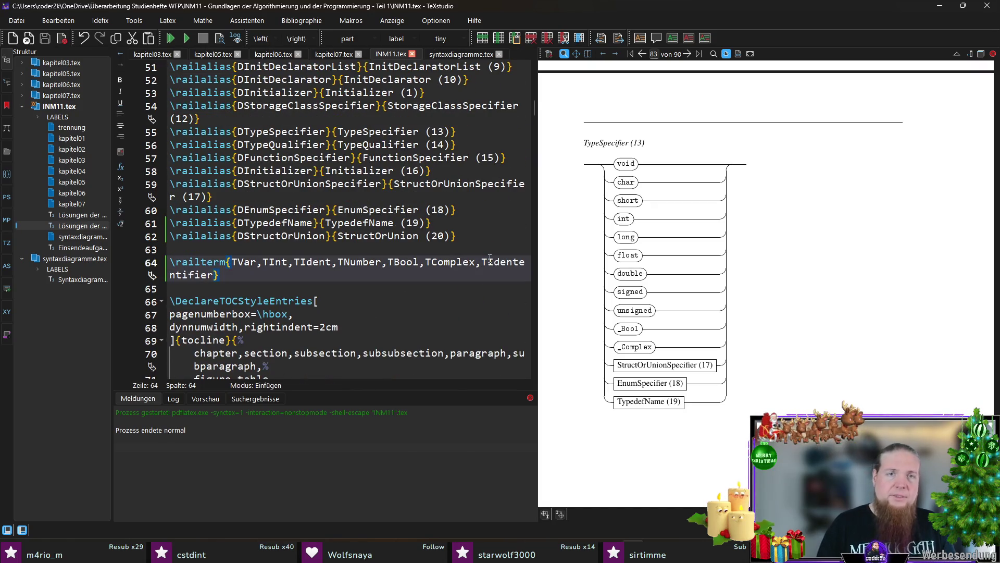
pyautogui.click(451, 54)
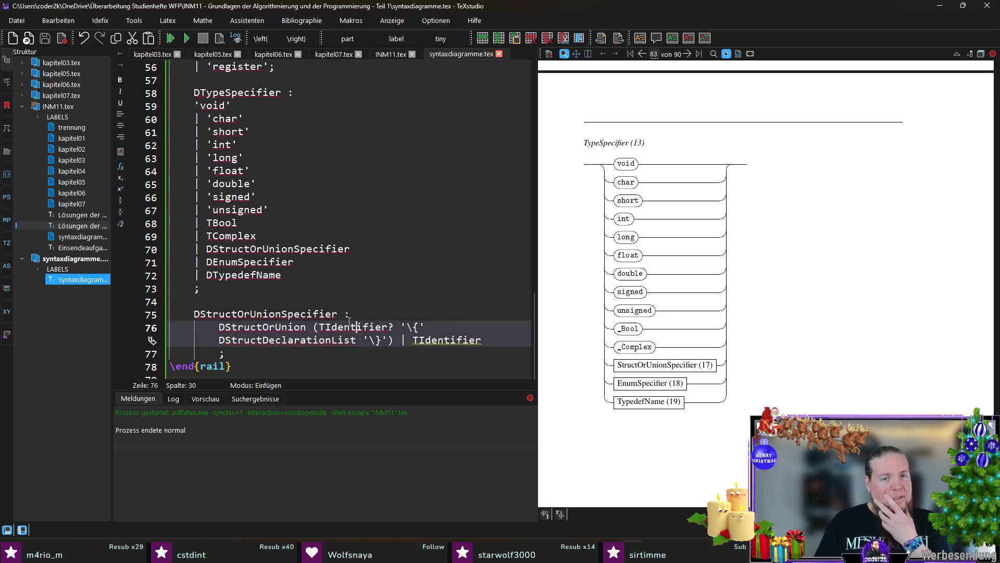
# - Break the struct rule after '(' and before ')' and '|' onto indented lines, then recompile with F5
pyautogui.click(425, 357)
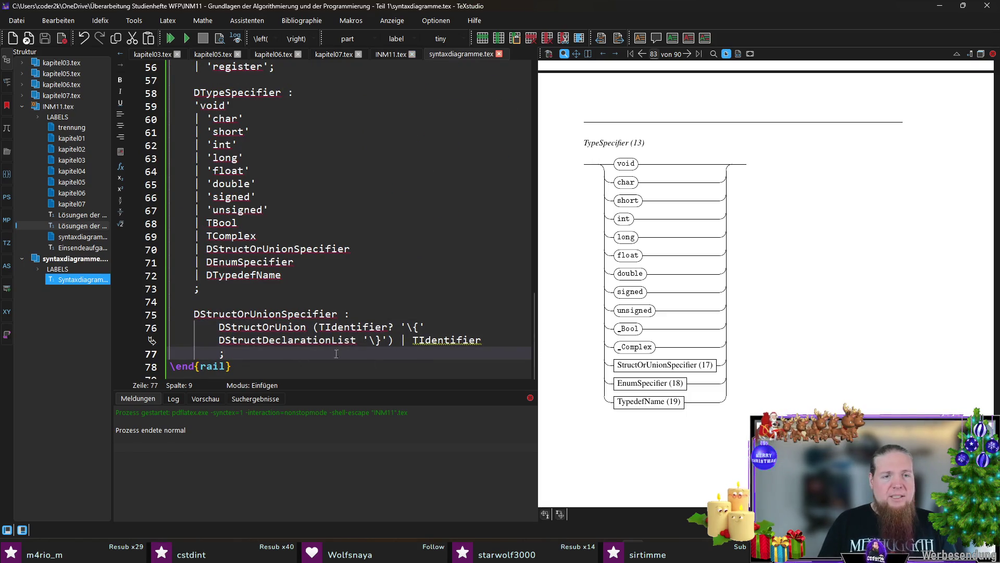
pyautogui.click(399, 340)
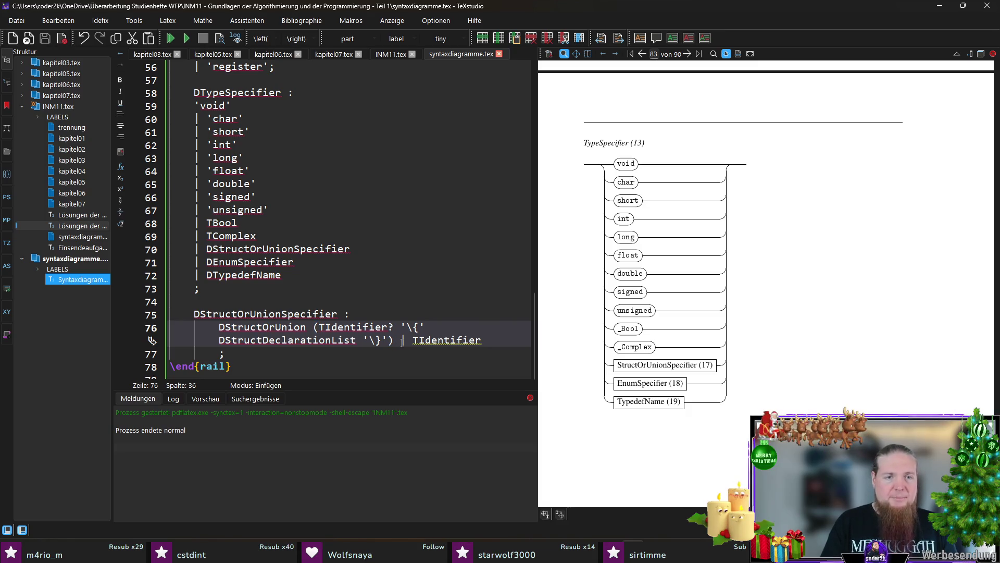
pyautogui.press('Return')
pyautogui.press('Tab')
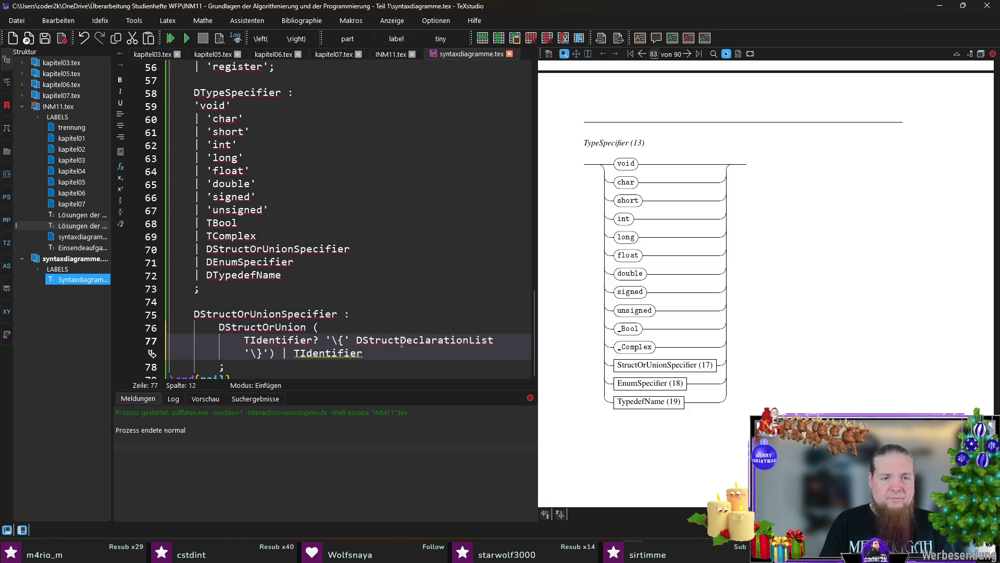
pyautogui.press('Right')
pyautogui.press('Right')
pyautogui.press('Right')
pyautogui.press('Return')
pyautogui.press('BackSpace')
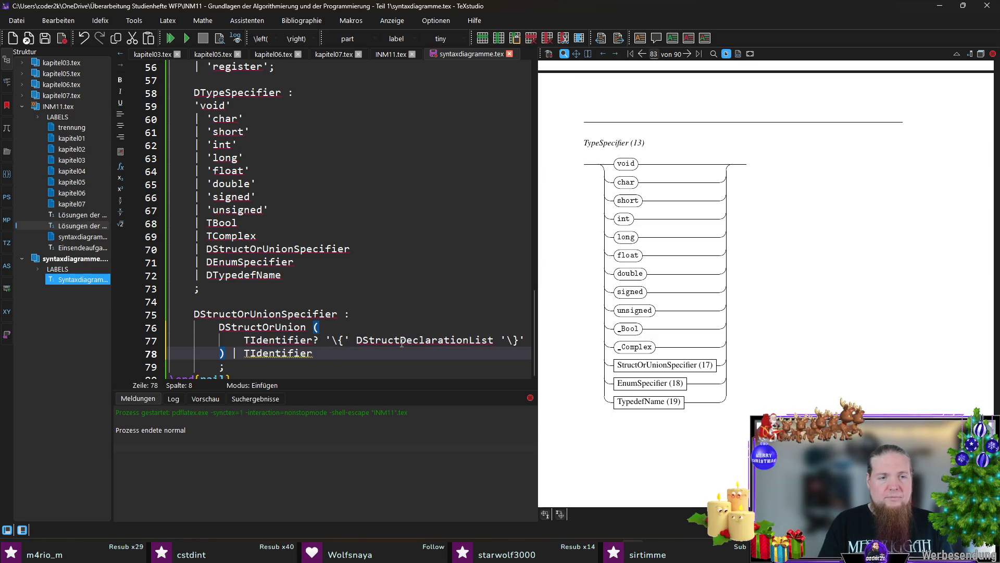
pyautogui.press('Right')
pyautogui.press('Return')
pyautogui.press('Down')
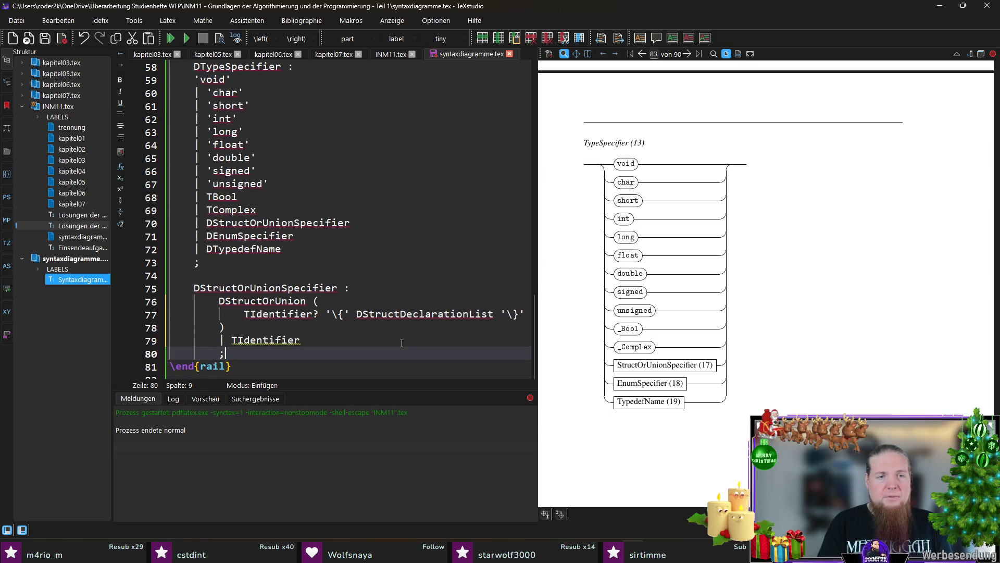
pyautogui.press('F5')
pyautogui.hotkey('alt', 'Tab')
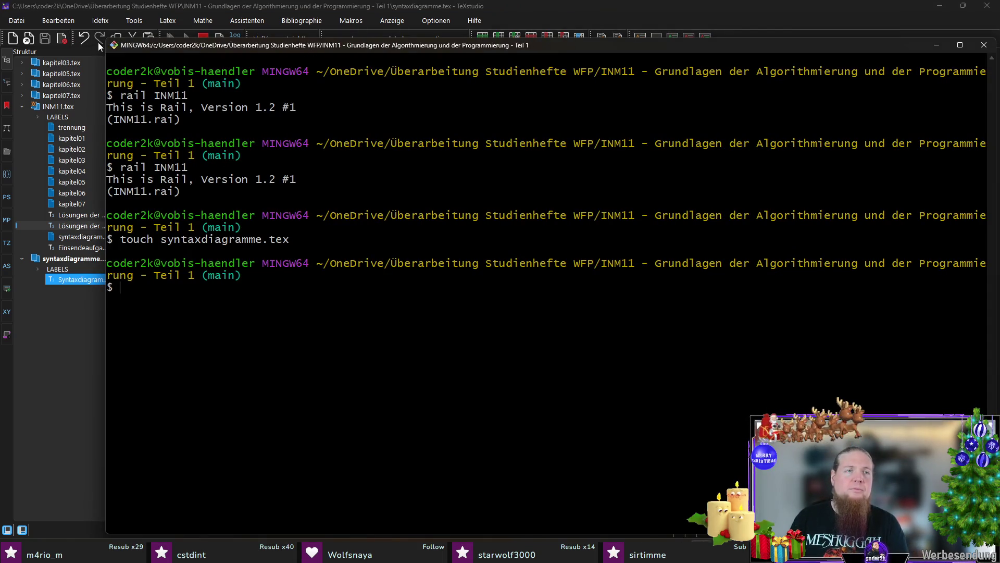
# - In Git Bash rerun touch syntaxdiagramme.tex and rail INM11, then return to TeXstudio
pyautogui.moveTo(99, 46); pyautogui.dragTo(345, 68)
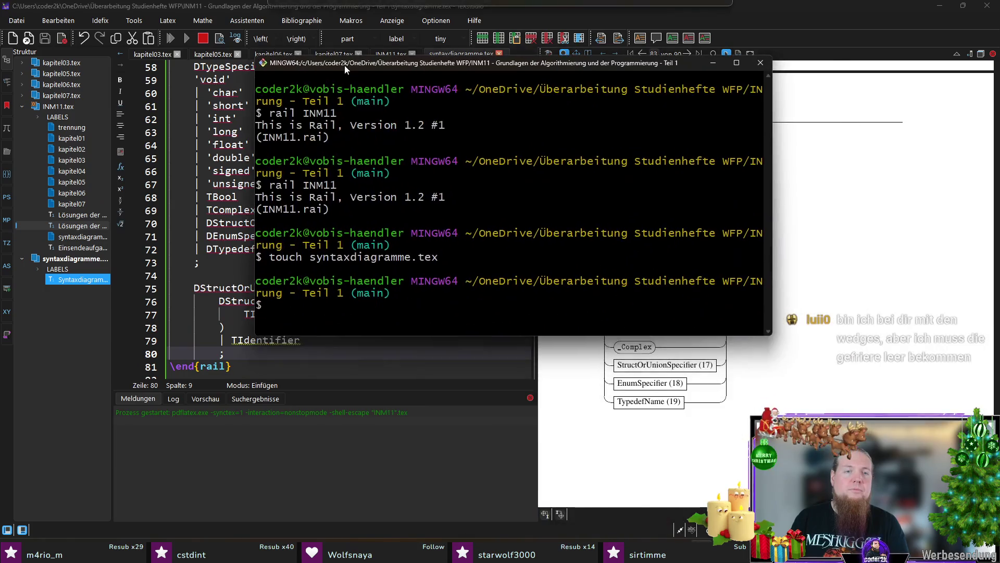
pyautogui.press('Up')
pyautogui.press('Return')
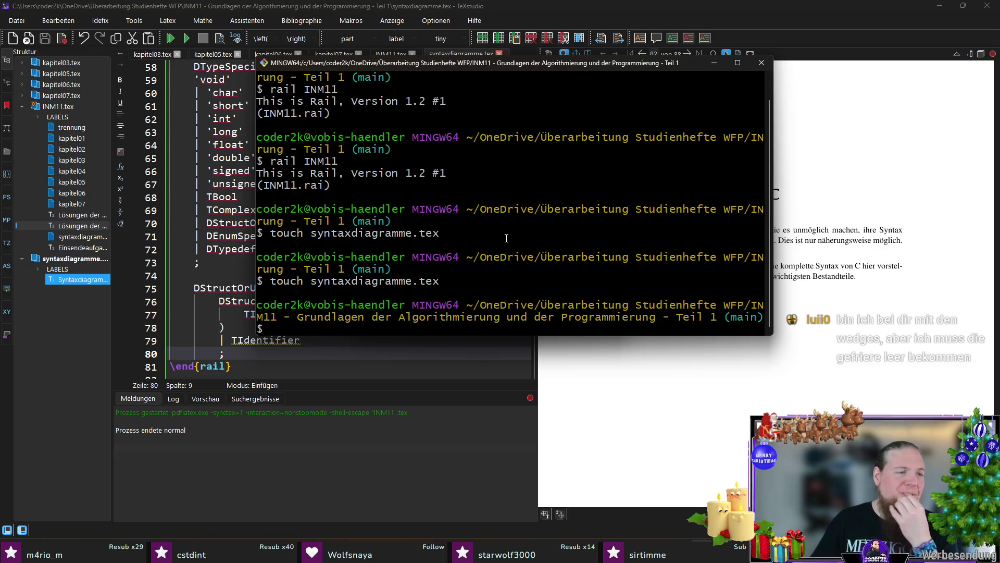
pyautogui.moveTo(522, 66); pyautogui.dragTo(586, 46)
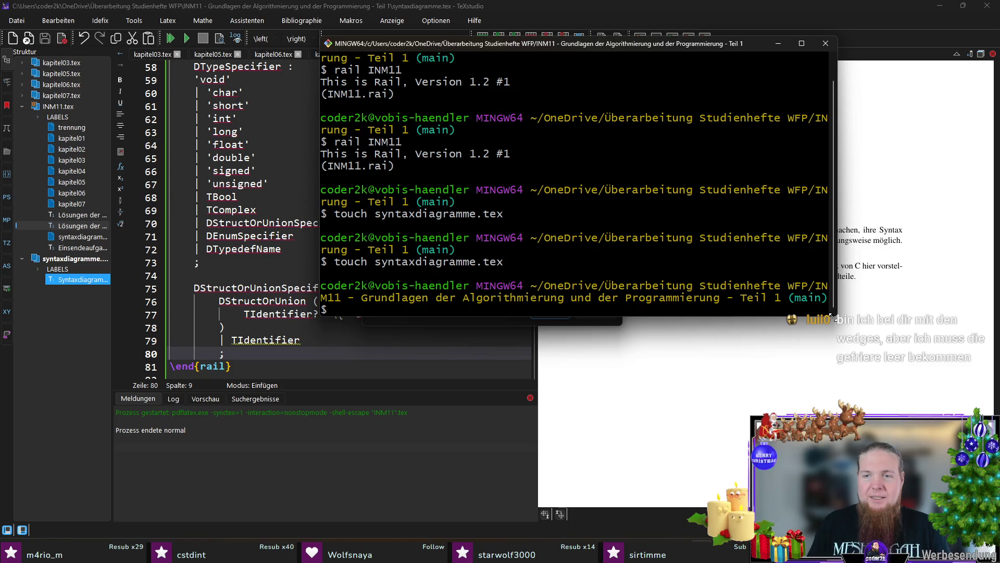
pyautogui.moveTo(836, 318); pyautogui.dragTo(910, 364)
pyautogui.press('Up')
pyautogui.press('Up')
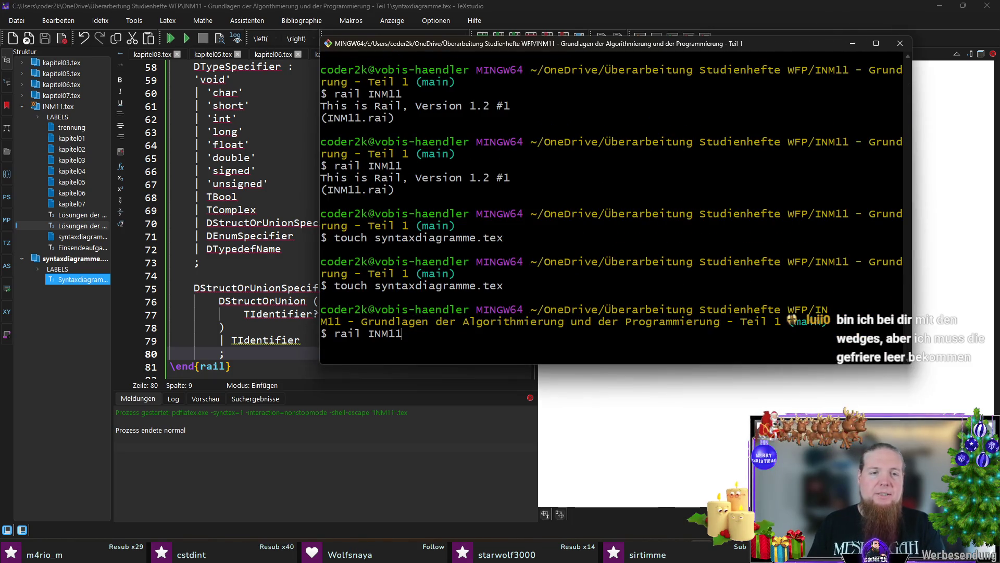
pyautogui.press('Return')
pyautogui.click(258, 349)
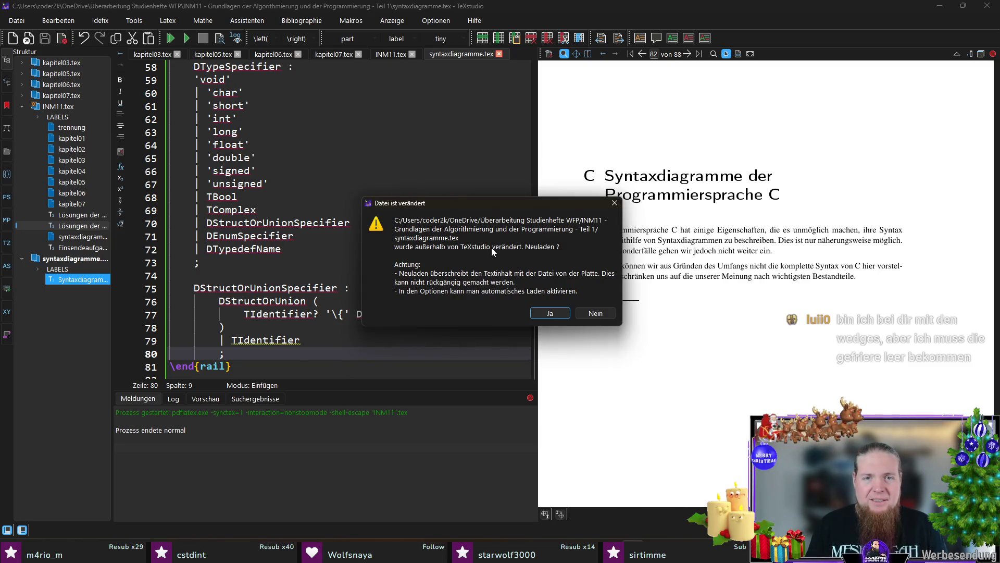
# - Decline the reload and wrap the braced body in an extra indented '(' ... ')' group
pyautogui.click(593, 313)
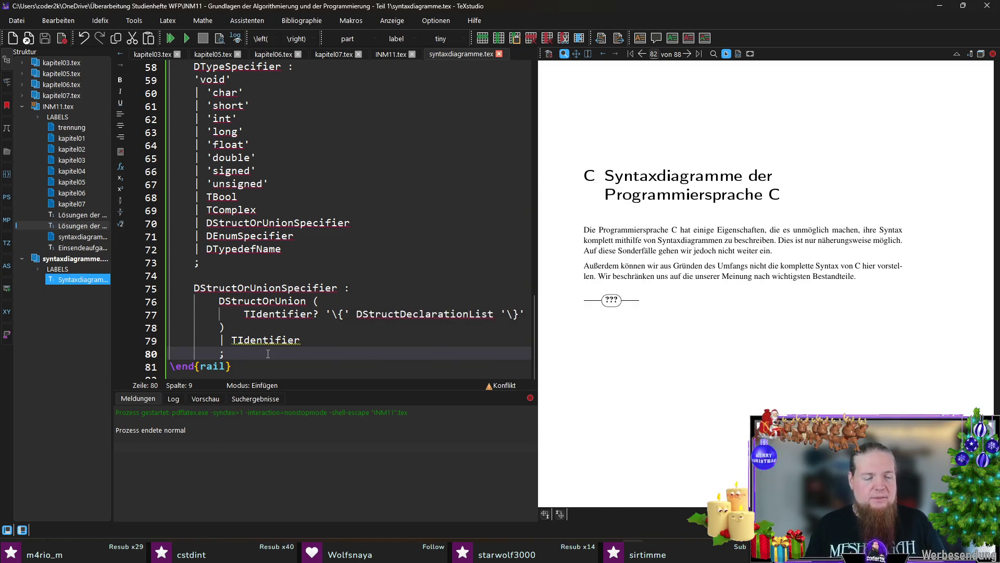
pyautogui.click(305, 301)
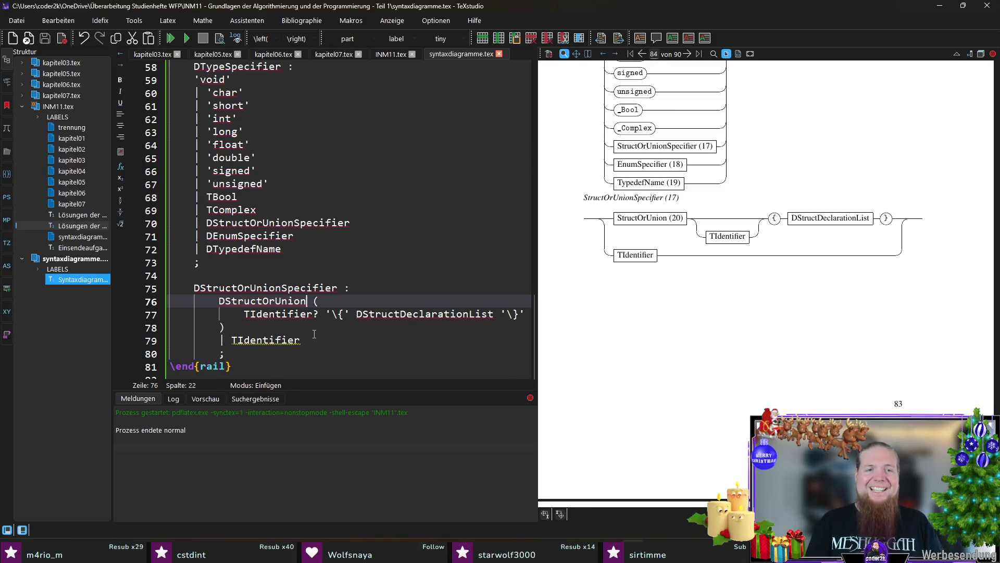
pyautogui.write('(')
pyautogui.press('Return')
pyautogui.press('Tab')
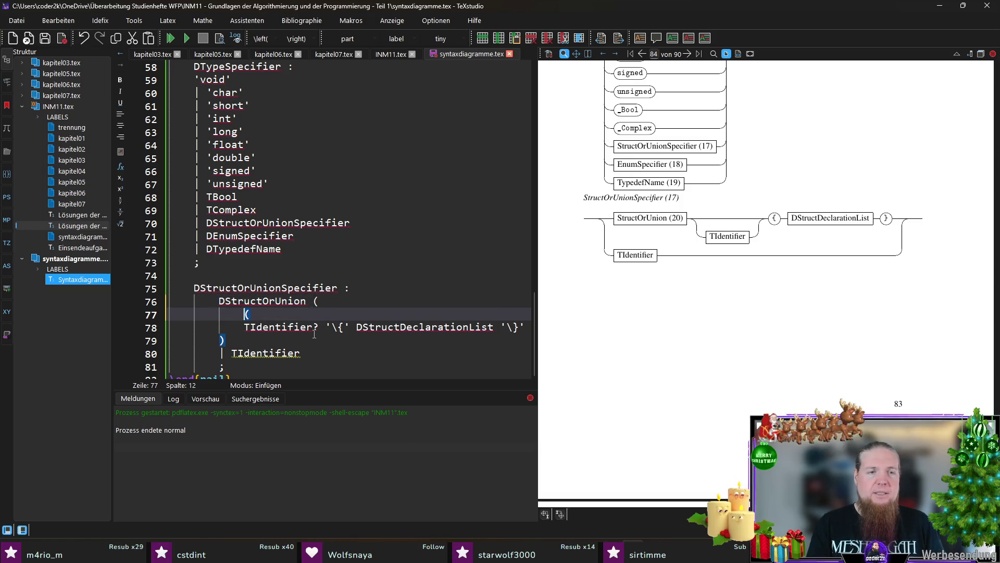
pyautogui.press('Down')
pyautogui.press('Tab')
pyautogui.press('Tab')
pyautogui.hotkey('shift', 'Tab')
pyautogui.press('Down')
pyautogui.press('Tab')
pyautogui.press('Down')
pyautogui.press('Tab')
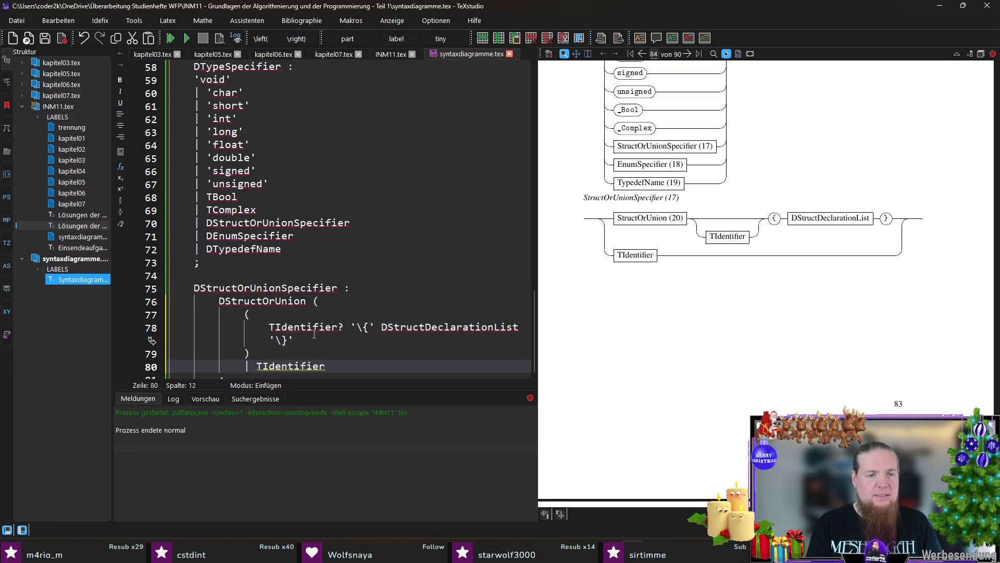
pyautogui.press('Return')
pyautogui.hotkey('shift', 'Tab')
pyautogui.write(')')
# - Recompile, delete the '| ' before TIdentifier, save syntaxdiagramme.tex and show INM11.tex
pyautogui.press('F5')
pyautogui.scroll(-1, 338, 313)
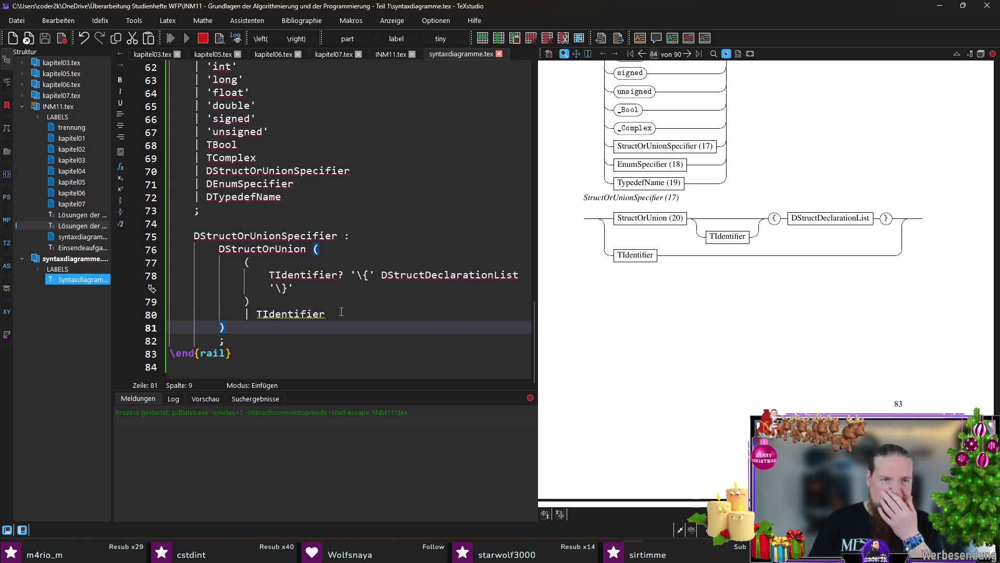
pyautogui.click(381, 314)
pyautogui.press('Home')
pyautogui.press('Delete')
pyautogui.press('Delete')
pyautogui.hotkey('ctrl', 's')
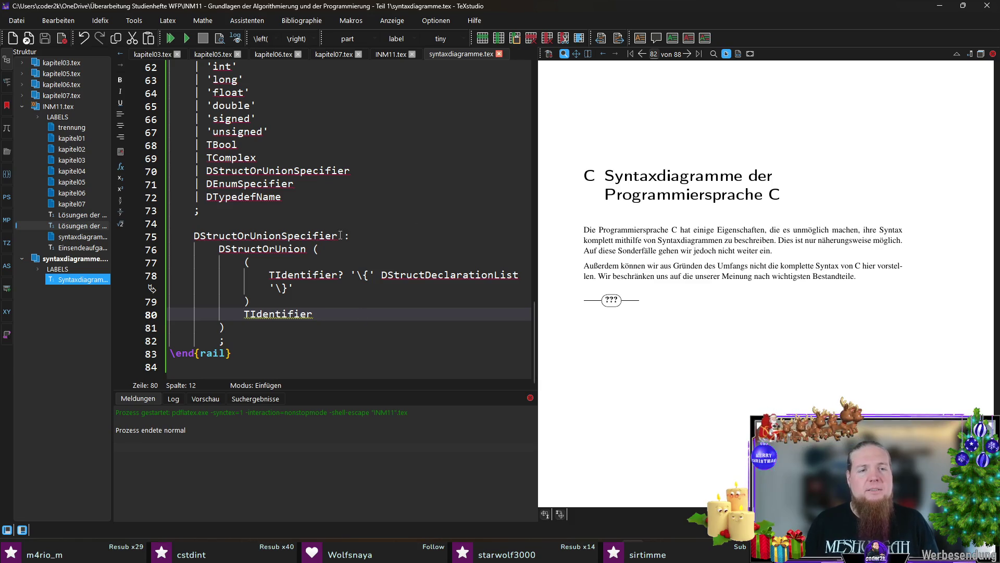
pyautogui.click(395, 55)
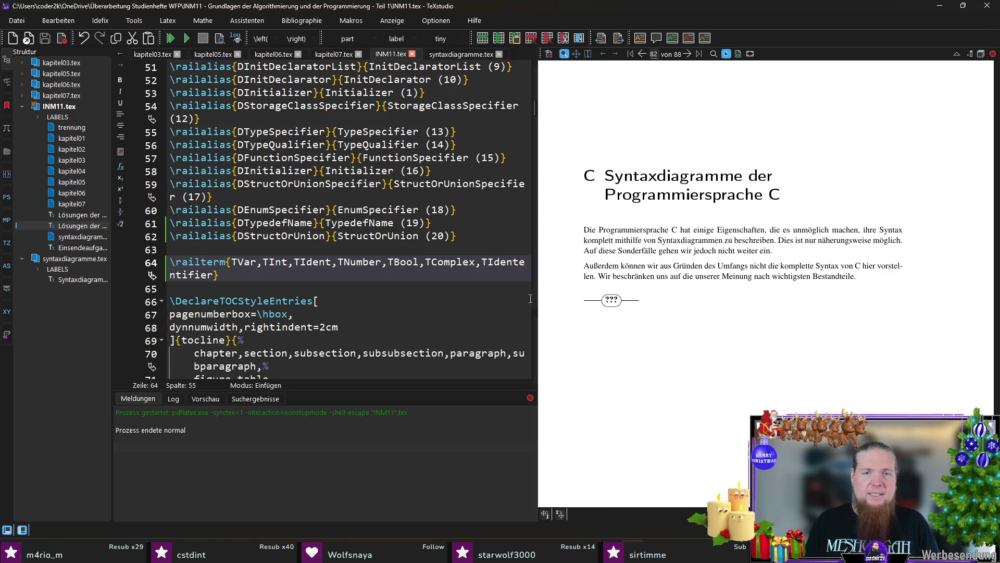
# - Replace the misspelled alias with TIdentifier in INM11.tex's railterm list and alias line, and save
pyautogui.click(453, 55)
pyautogui.doubleClick(280, 315)
pyautogui.hotkey('ctrl', 'c')
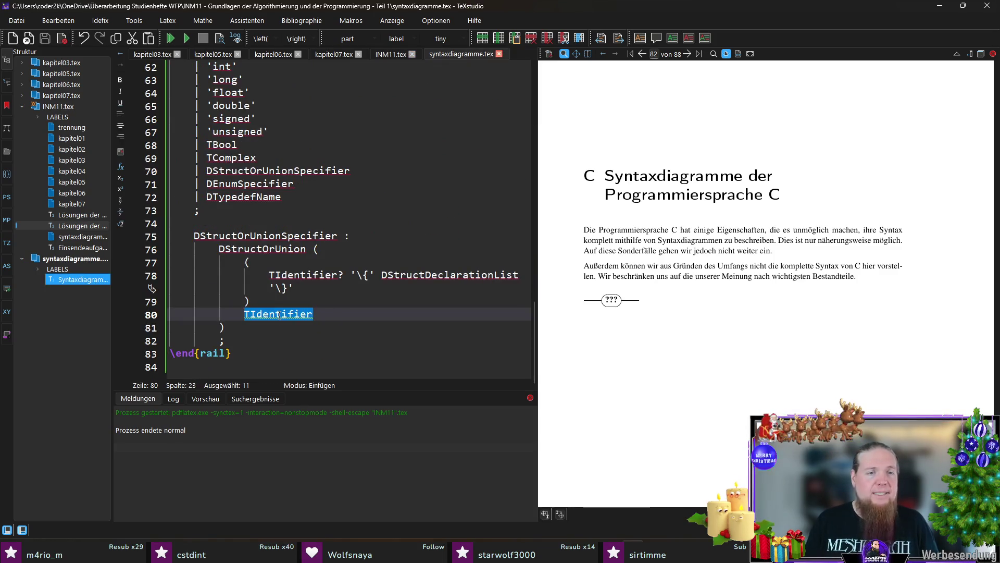
pyautogui.click(391, 56)
pyautogui.doubleClick(492, 263)
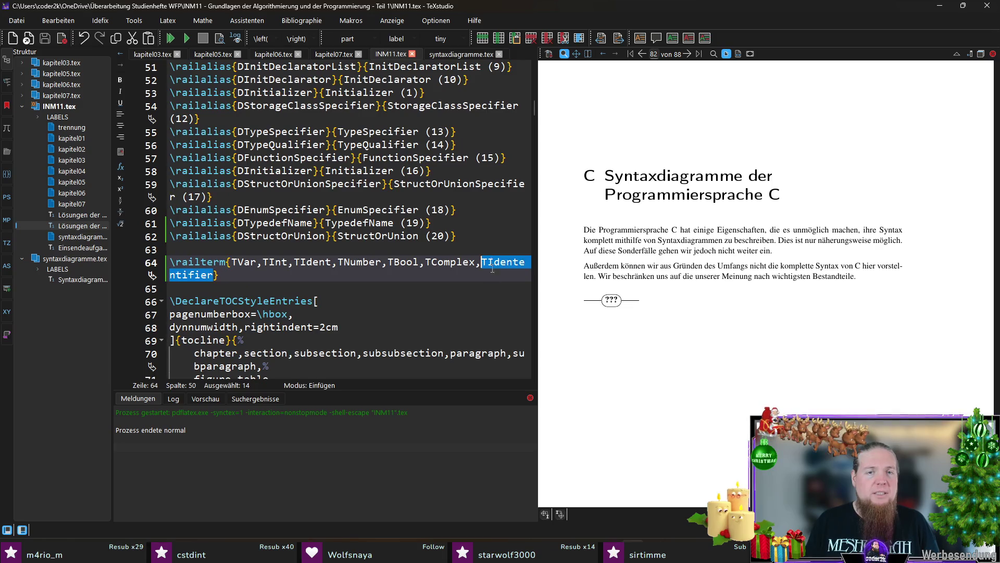
pyautogui.hotkey('ctrl', 'v')
pyautogui.scroll(8, 371, 287)
pyautogui.doubleClick(273, 235)
pyautogui.hotkey('ctrl', 'v')
pyautogui.hotkey('ctrl', 's')
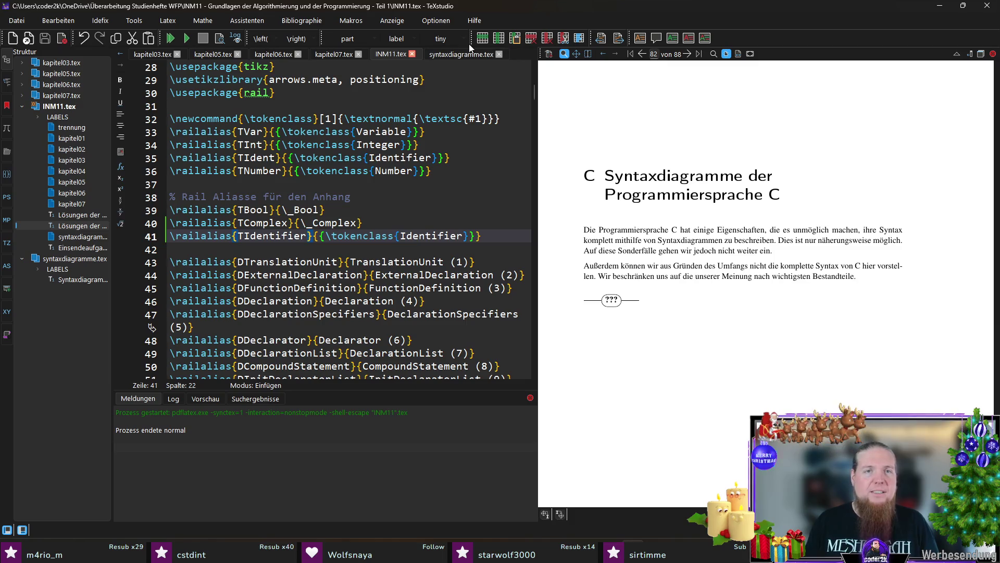
# - Recompile, rerun rail INM11 in Git Bash, and recompile again to render the appendix diagrams
pyautogui.click(472, 52)
pyautogui.click(332, 316)
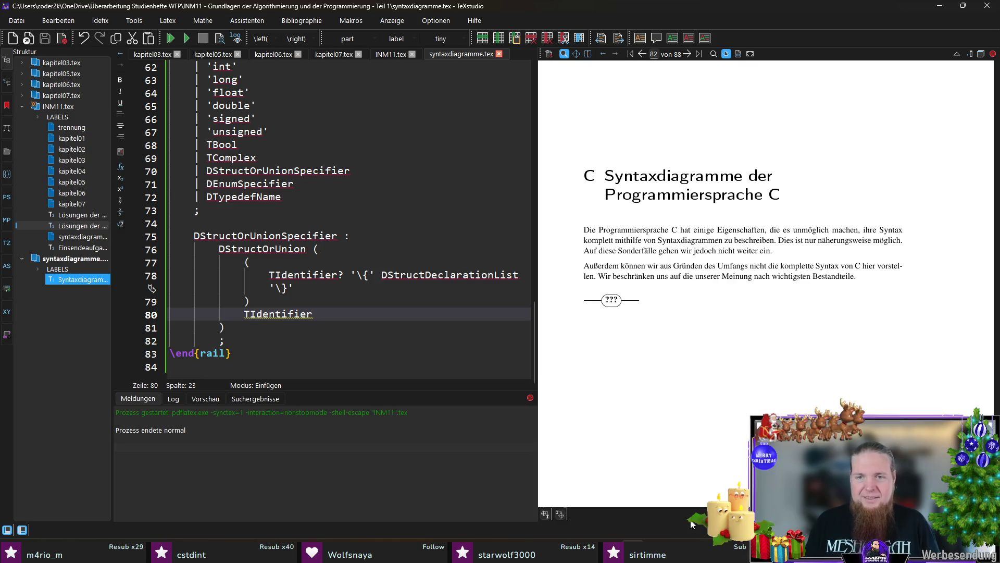
pyautogui.click(294, 328)
pyautogui.press('F5')
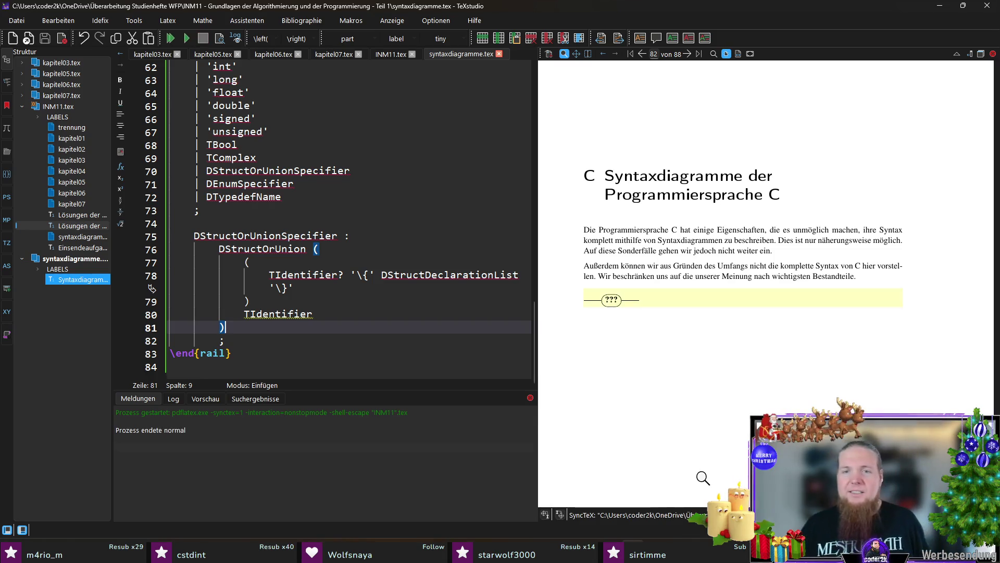
pyautogui.hotkey('alt', 'Tab')
pyautogui.press('Up')
pyautogui.press('Return')
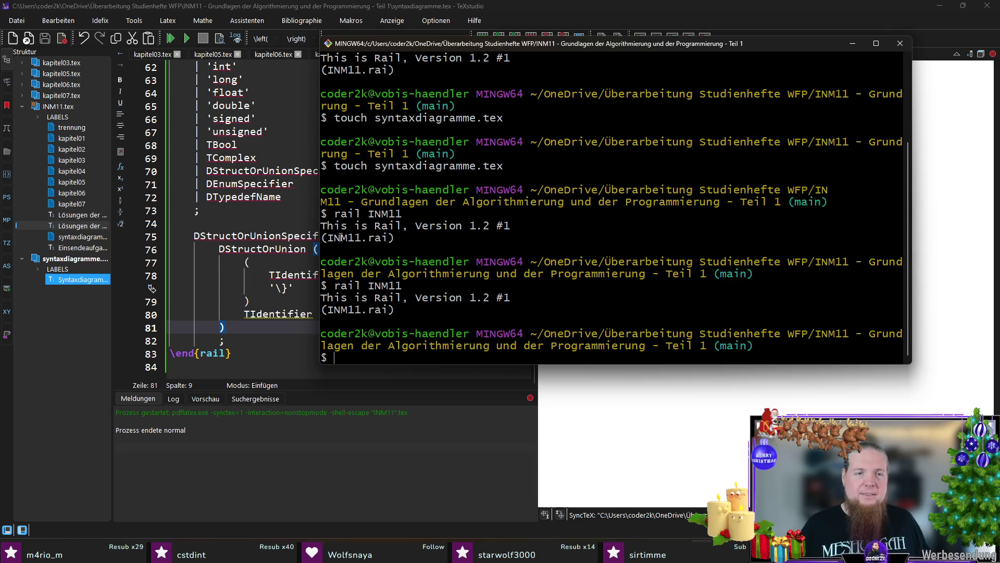
pyautogui.hotkey('alt', 'Tab')
pyautogui.press('F5')
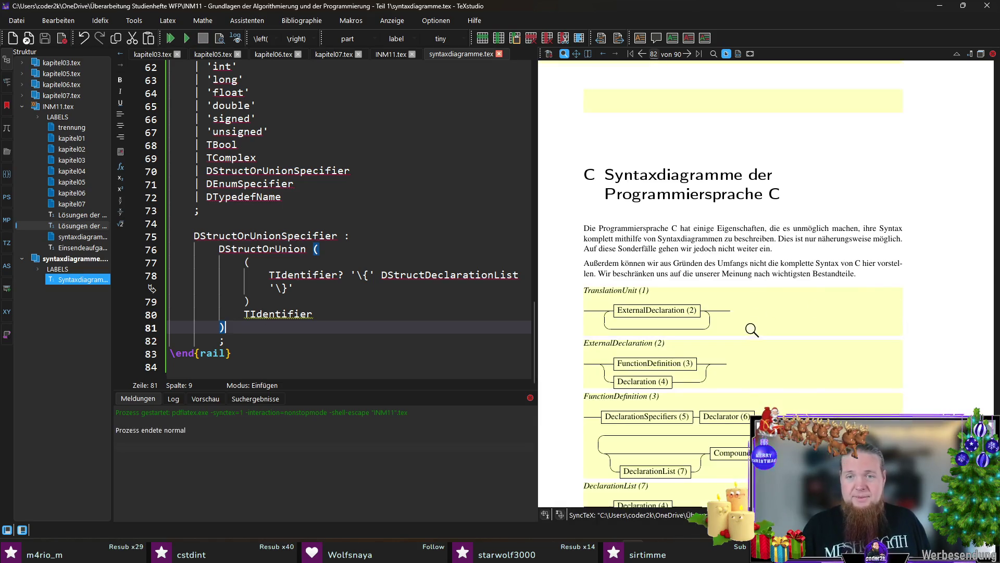
pyautogui.scroll(-5, 748, 338)
pyautogui.scroll(-3, 749, 337)
pyautogui.scroll(2, 749, 338)
pyautogui.scroll(3, 749, 338)
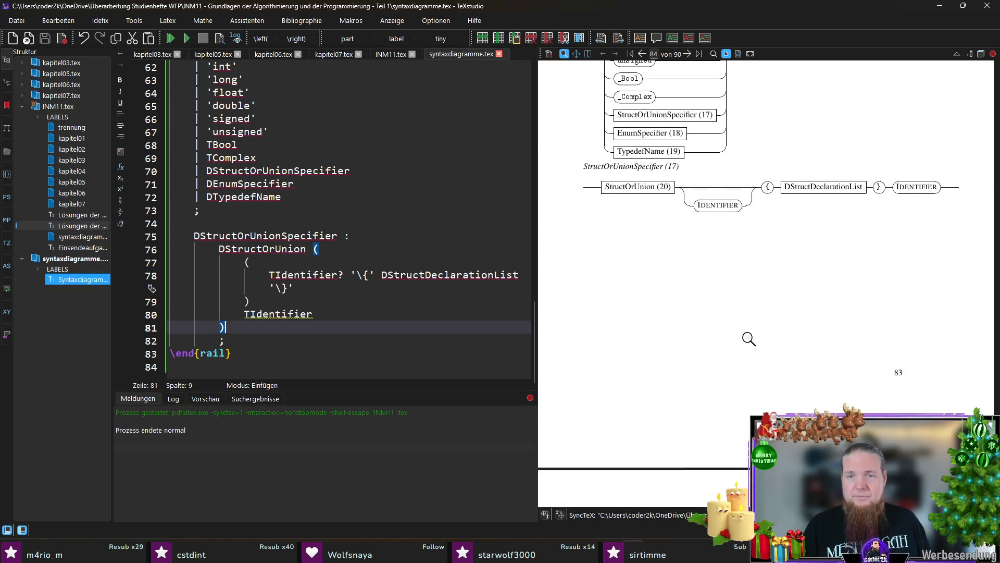
pyautogui.scroll(1, 749, 338)
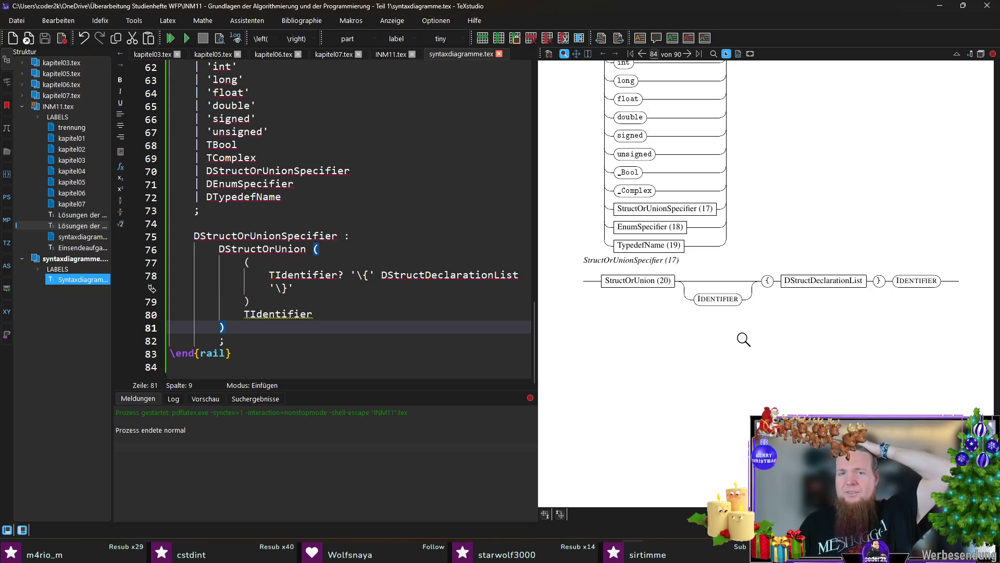
# - Add a '|' before the trailing TIdentifier, save and recompile the document
pyautogui.click(245, 313)
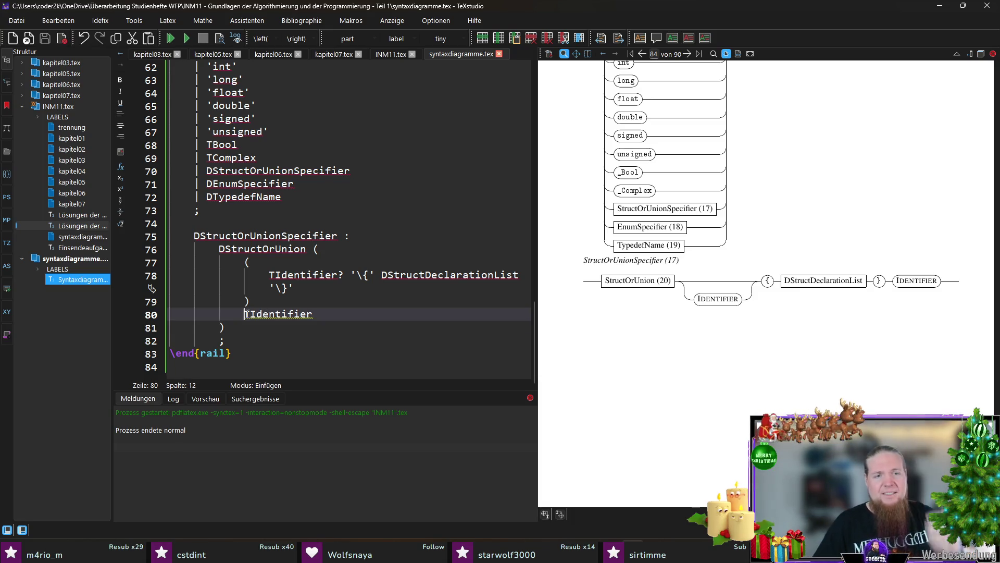
pyautogui.write('|')
pyautogui.hotkey('ctrl', 's')
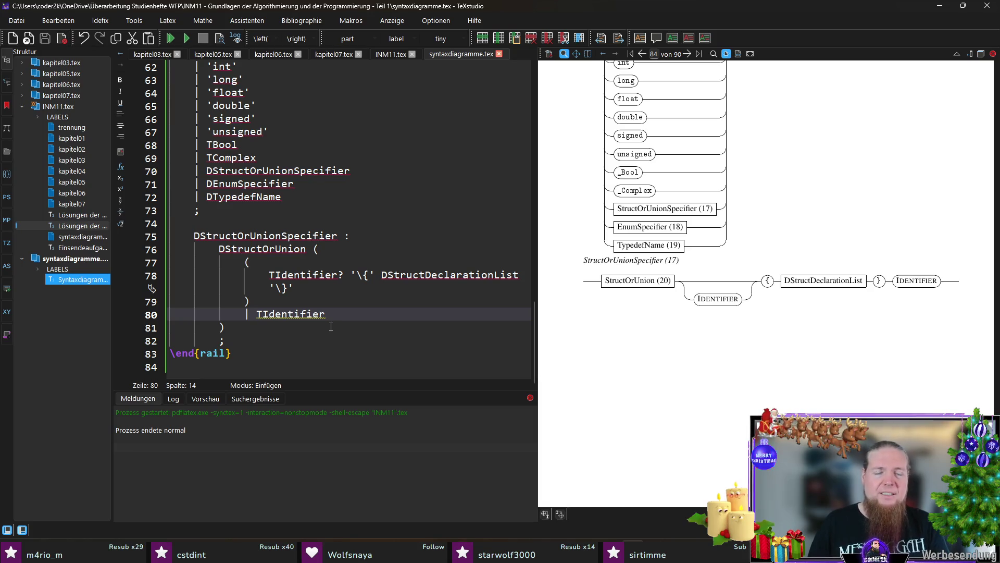
pyautogui.press('F5')
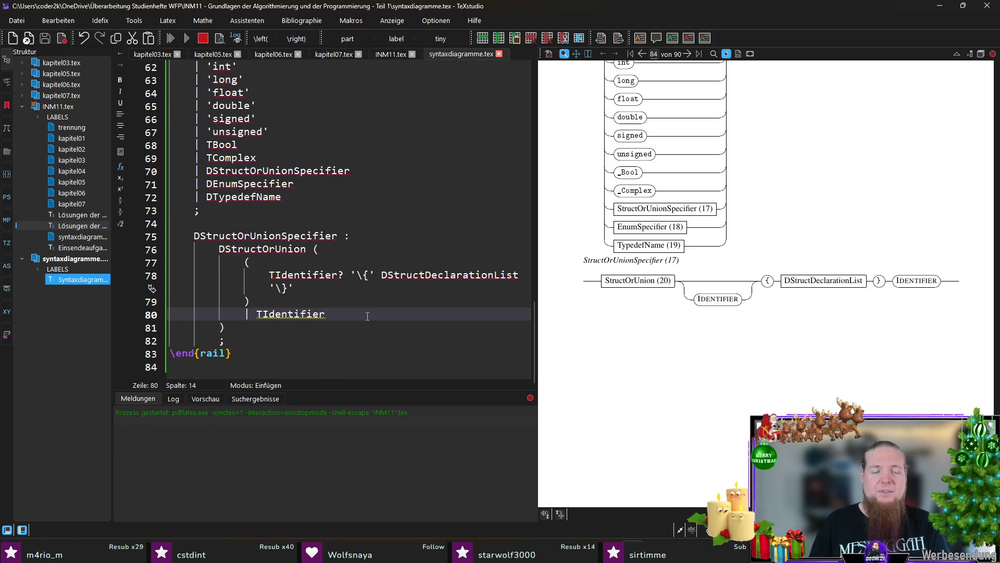
pyautogui.click(268, 275)
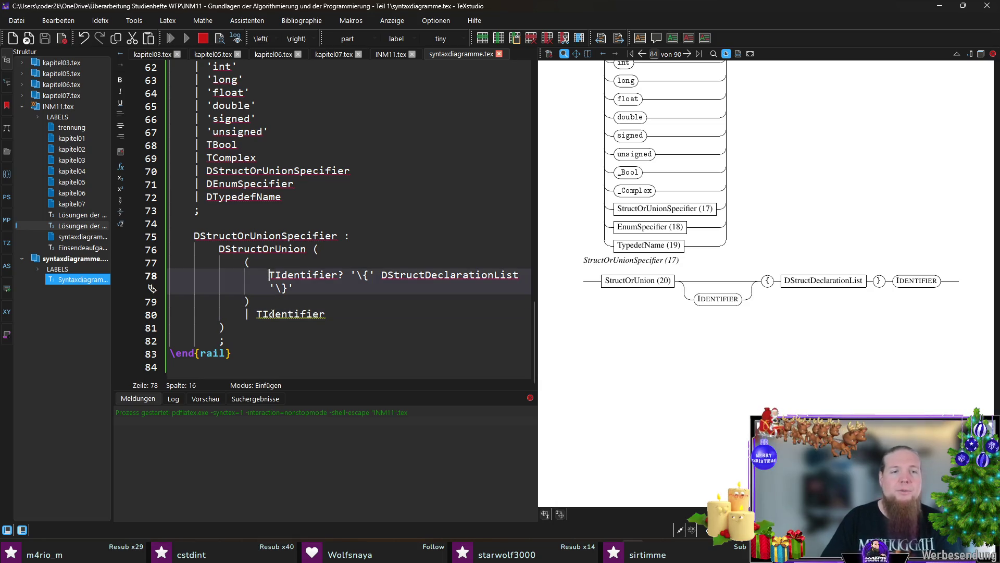
# - Join the opening and closing parentheses onto the braced-body lines, save and recompile
pyautogui.hotkey('ctrl', 'shift', 'Left')
pyautogui.press('BackSpace')
pyautogui.press('End')
pyautogui.hotkey('ctrl', 'shift', 'Right')
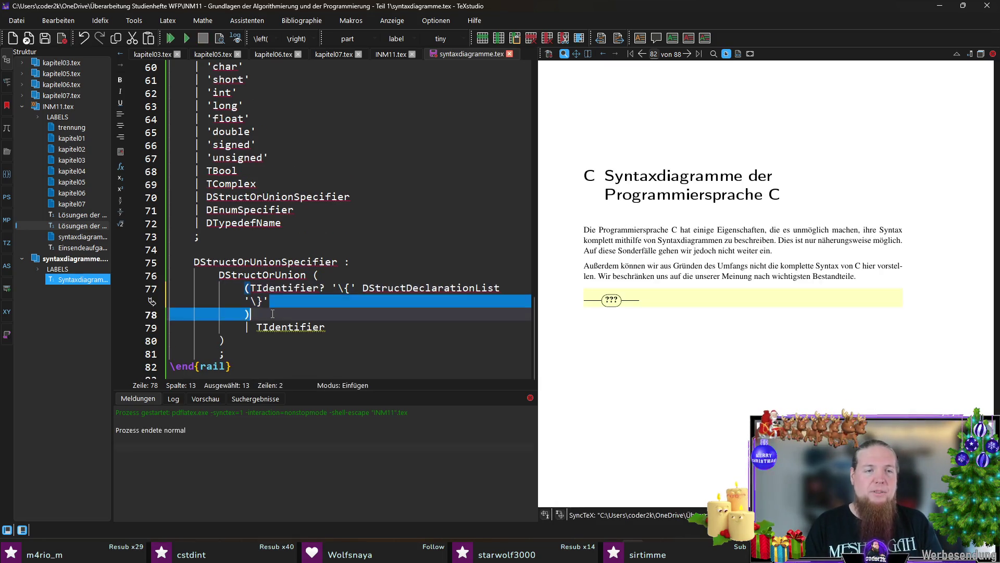
pyautogui.press('BackSpace')
pyautogui.hotkey('ctrl', 's')
pyautogui.press('Down')
pyautogui.press('F5')
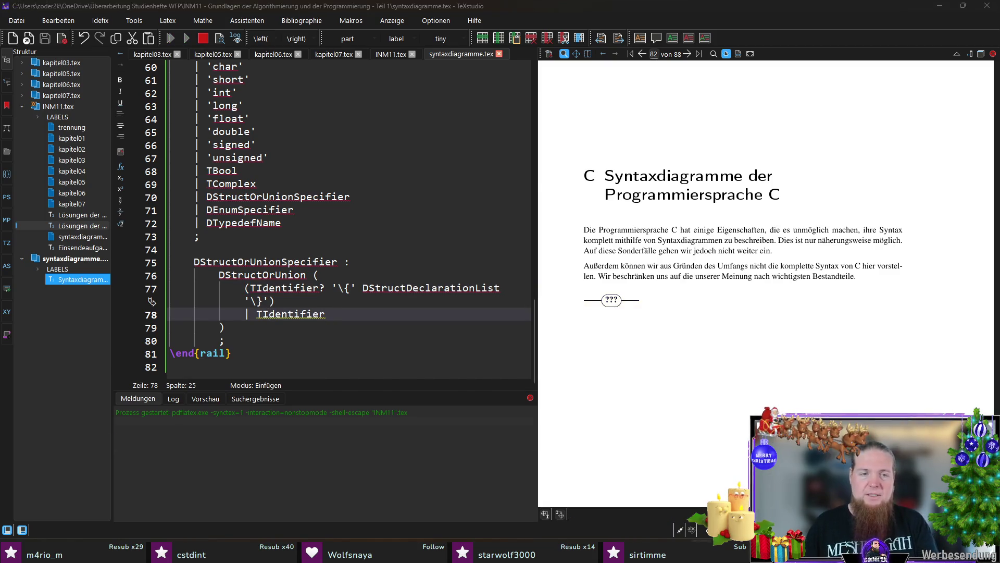
# - Rerun 'rail INM11' in Git Bash and return to the grammar source
pyautogui.hotkey('alt', 'Tab')
pyautogui.press('Up')
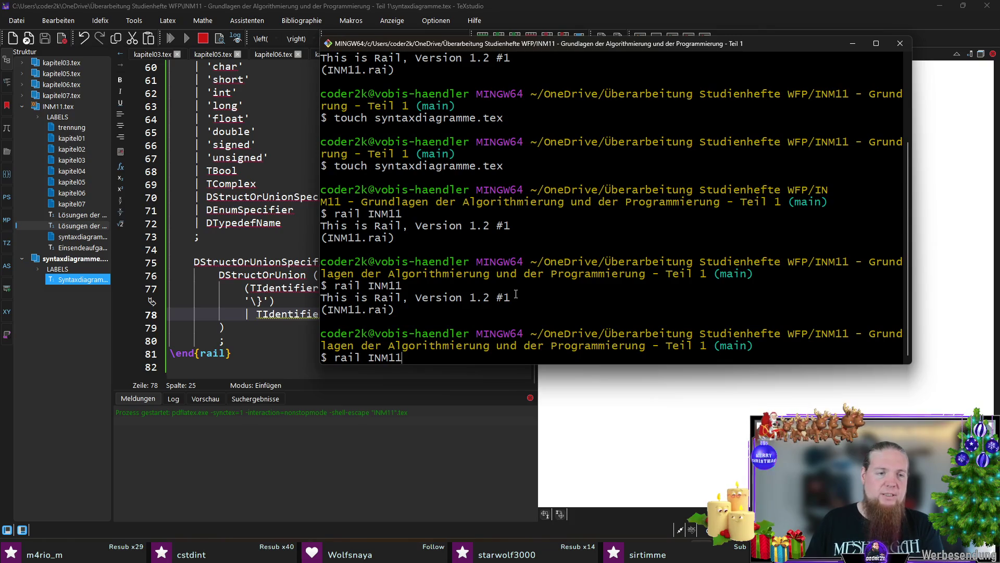
pyautogui.press('Return')
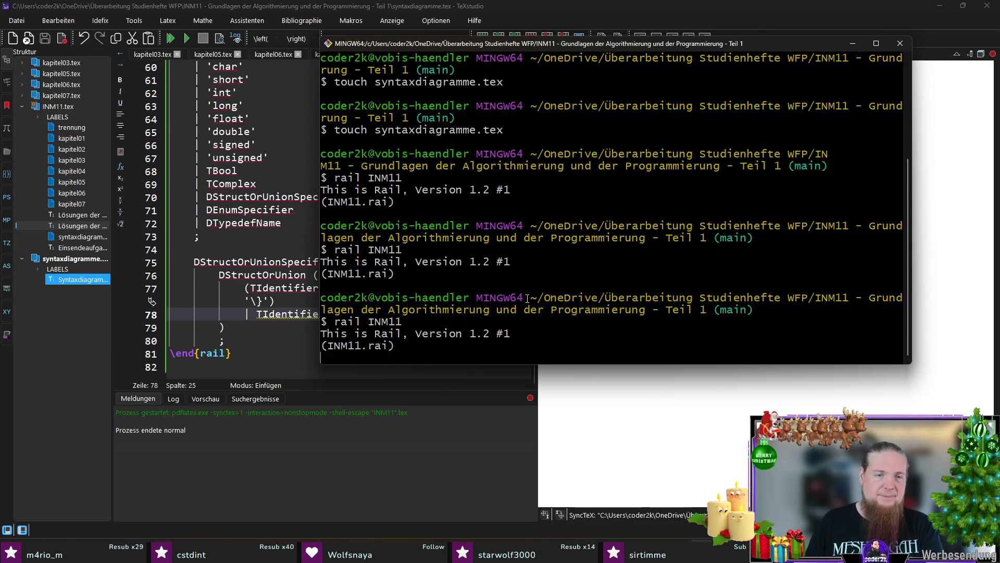
pyautogui.click(258, 328)
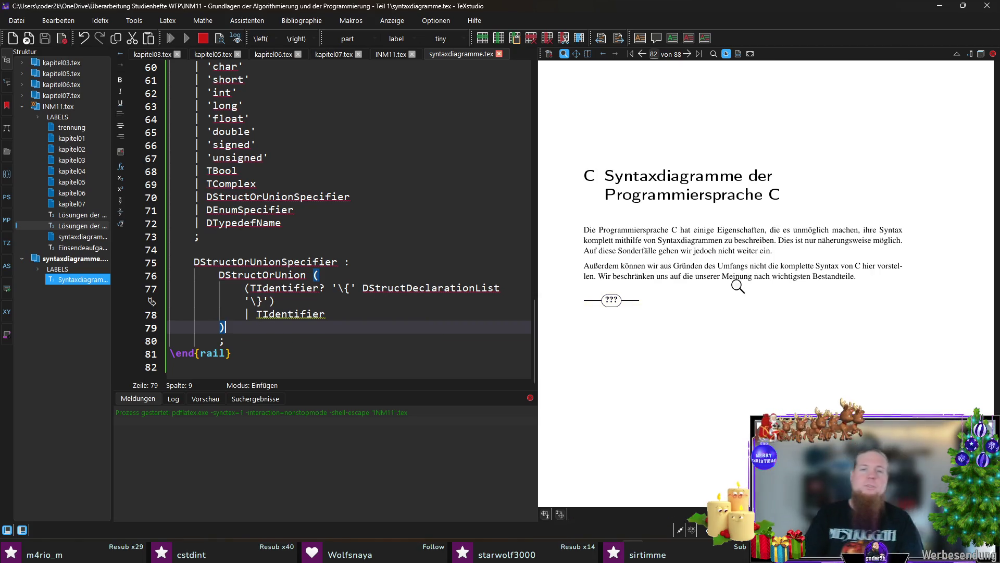
pyautogui.scroll(-5, 713, 294)
pyautogui.scroll(-5, 719, 297)
pyautogui.scroll(-5, 727, 299)
pyautogui.scroll(-4, 735, 302)
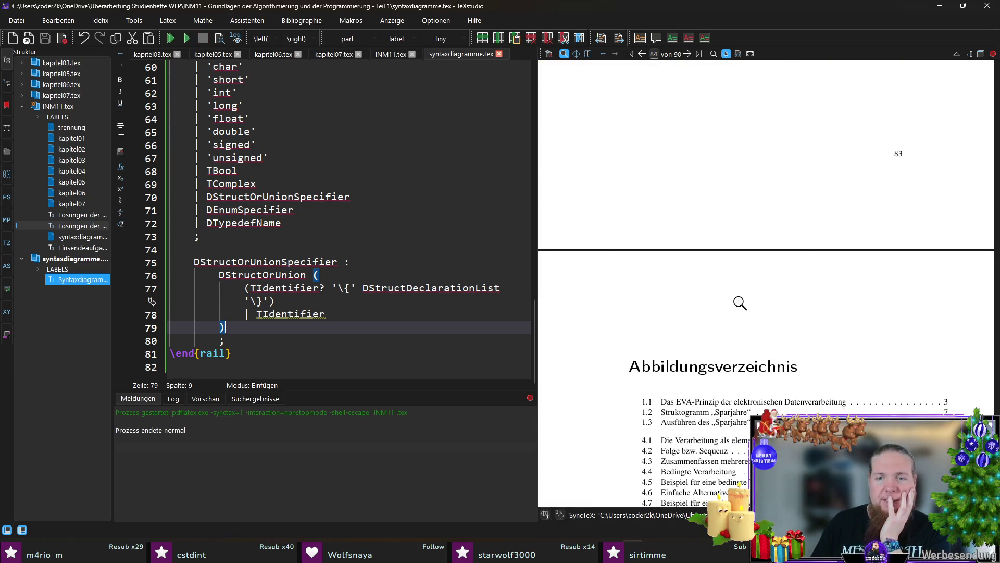
pyautogui.scroll(5, 740, 303)
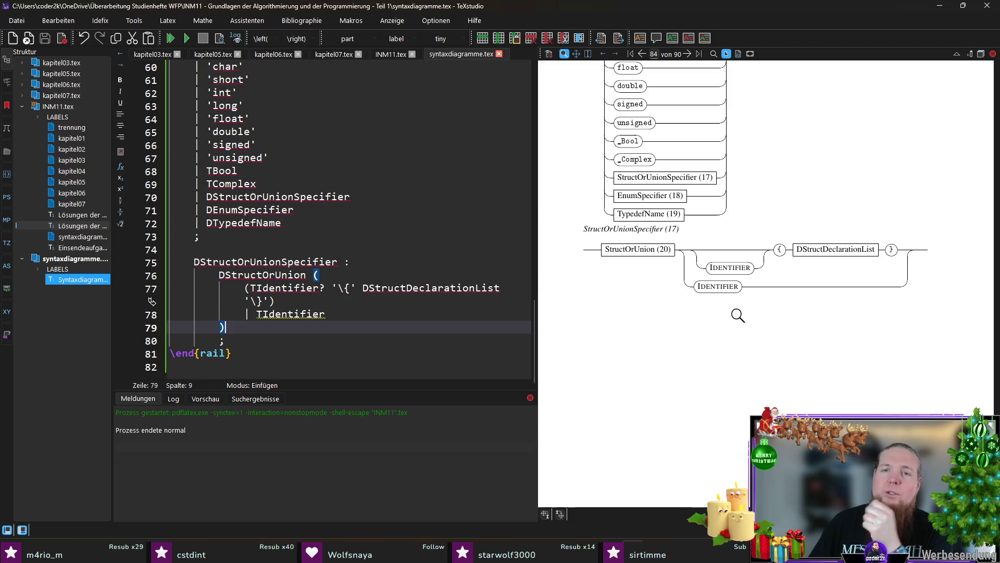
# - Magnify the StructOrUnion and braced DStructDeclarationList boxes in the rendered diagram
pyautogui.moveTo(602, 246); pyautogui.dragTo(619, 258)
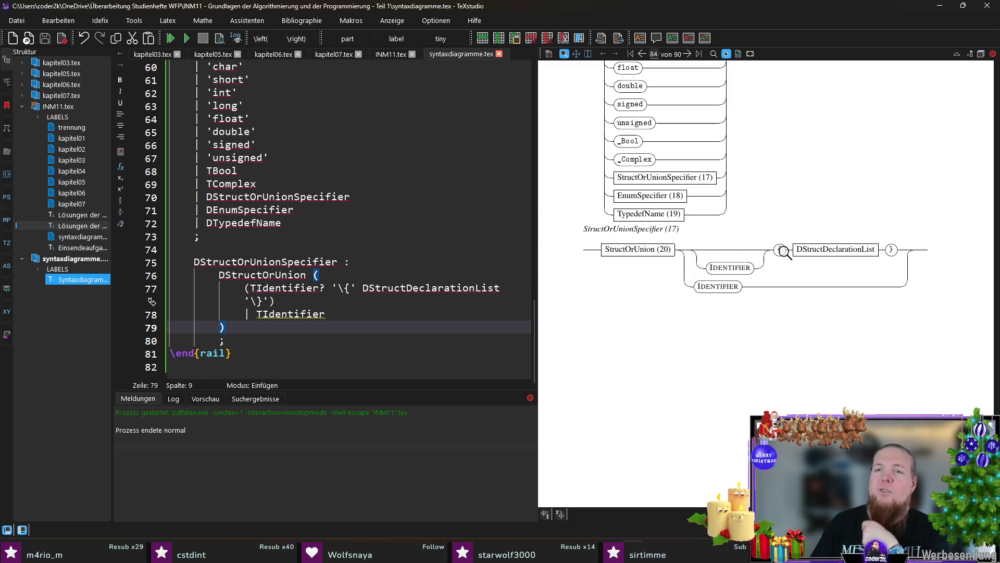
pyautogui.moveTo(784, 251); pyautogui.dragTo(855, 243)
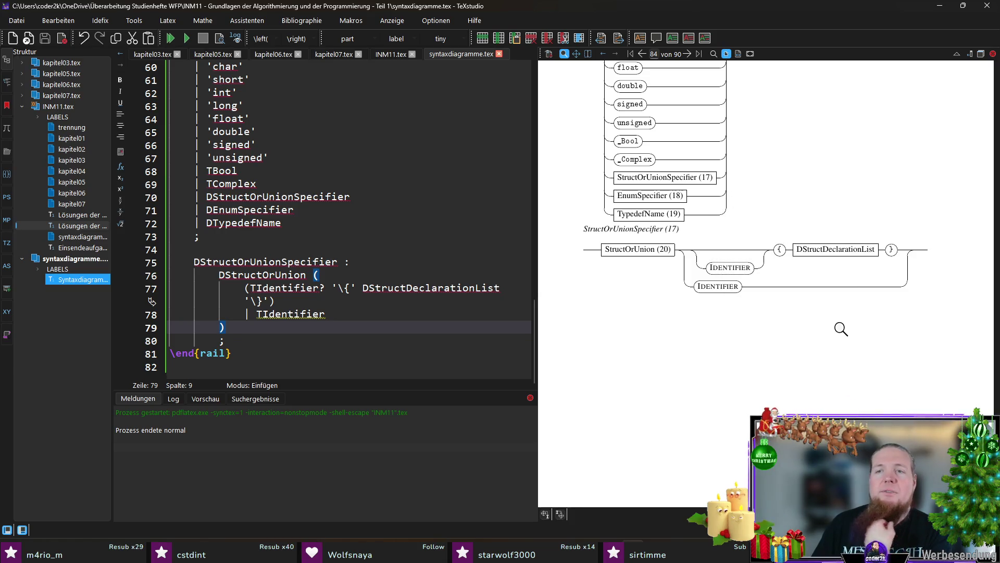
pyautogui.moveTo(792, 251); pyautogui.dragTo(824, 252)
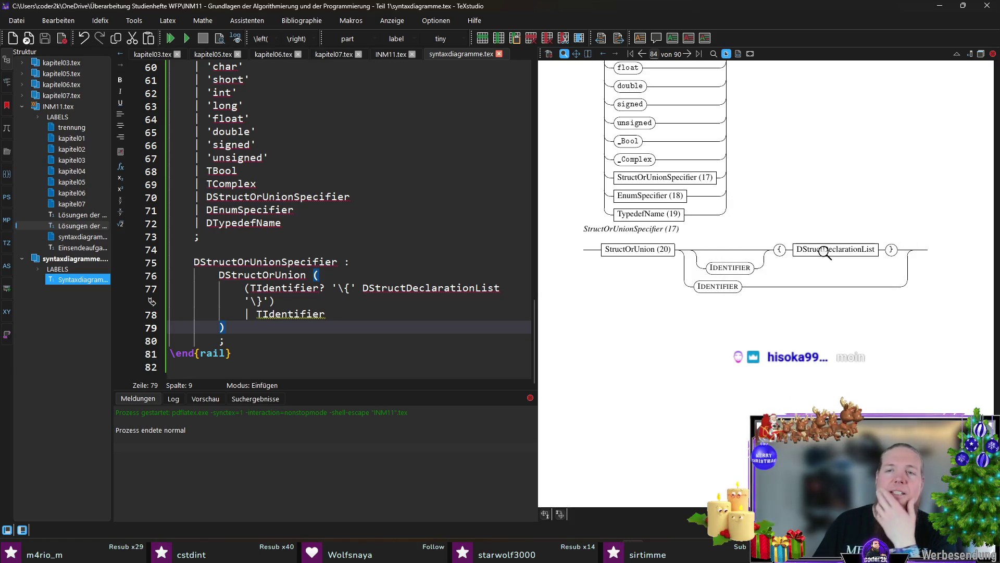
pyautogui.doubleClick(437, 289)
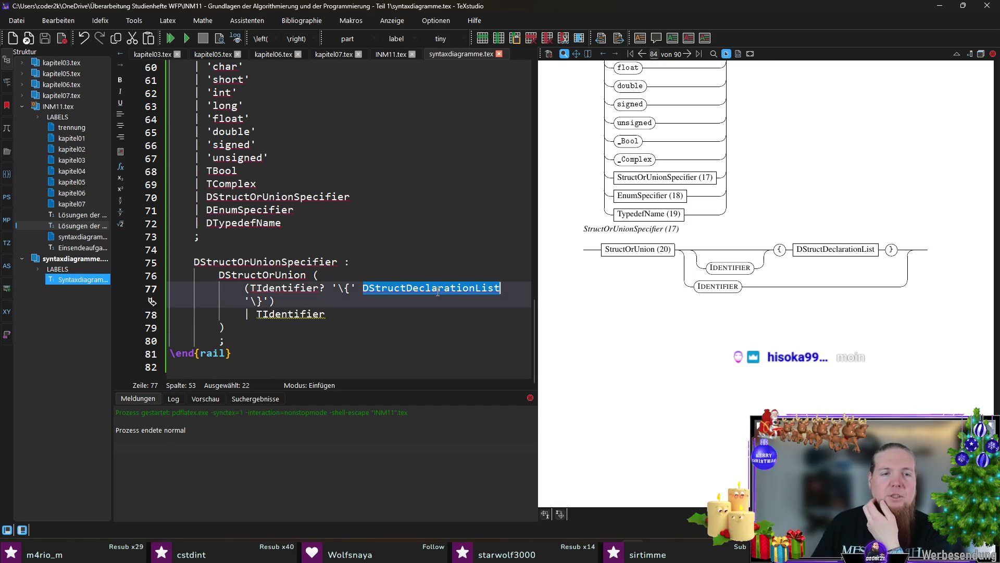
pyautogui.click(442, 308)
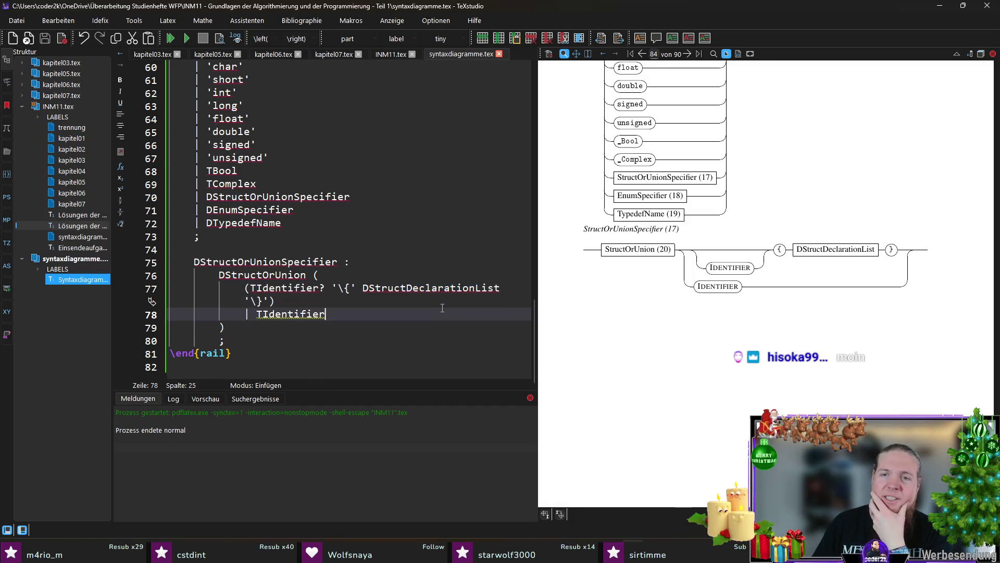
# - Magnify the bare-identifier branch of the diagram and select the DStructOrUnion name
pyautogui.moveTo(723, 274); pyautogui.dragTo(779, 351)
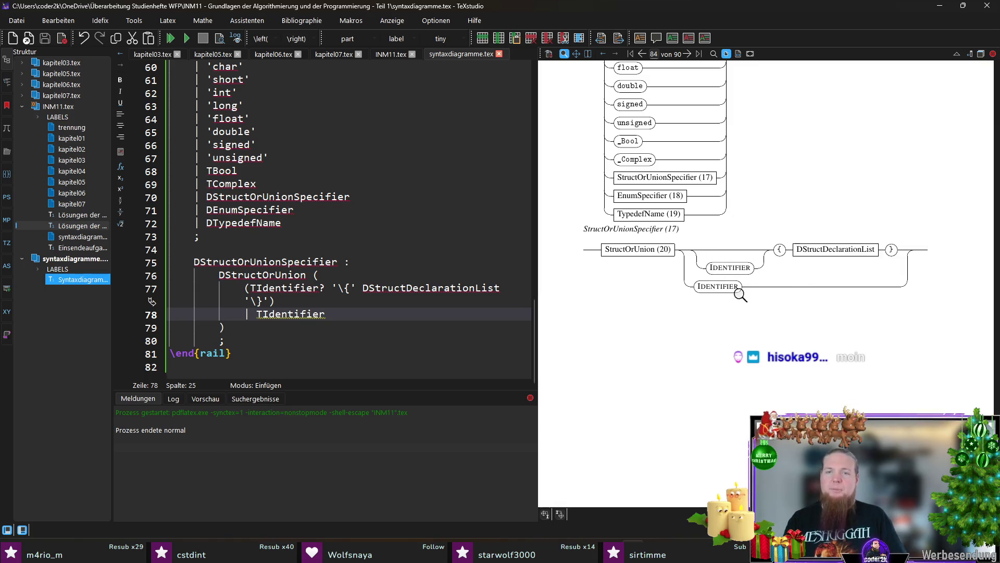
pyautogui.moveTo(789, 256); pyautogui.dragTo(716, 296)
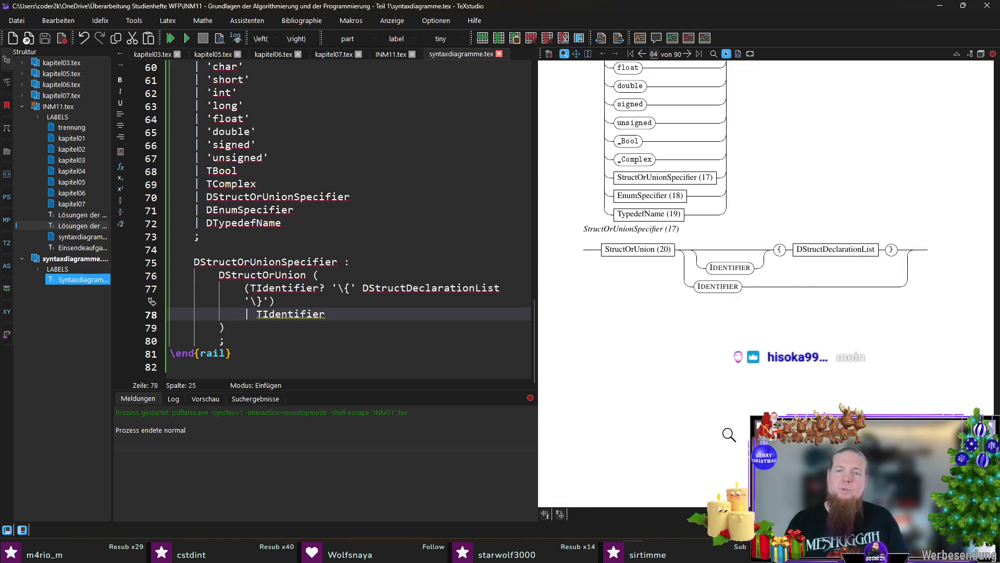
pyautogui.doubleClick(401, 287)
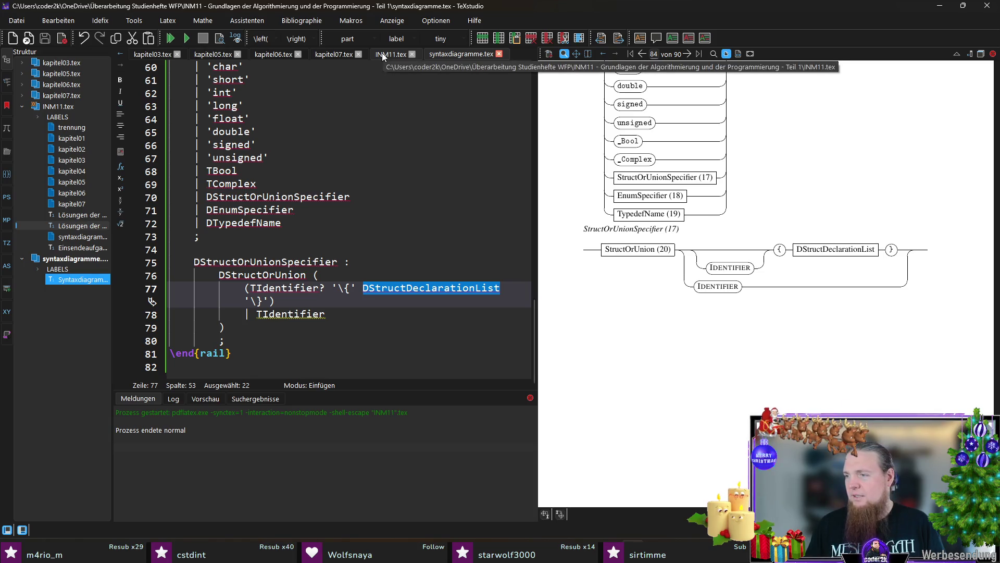
pyautogui.doubleClick(270, 276)
pyautogui.hotkey('ctrl', 'c')
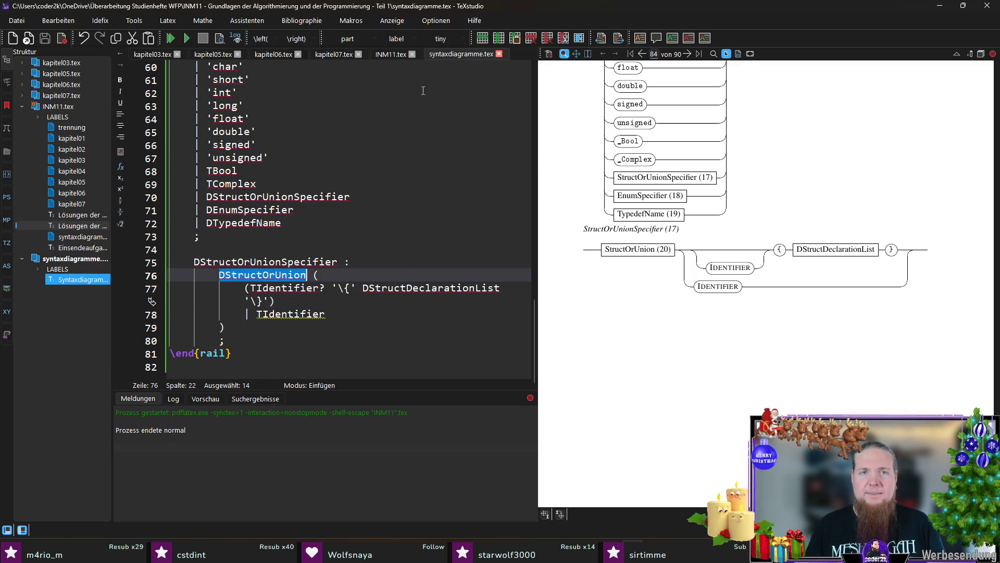
# - Add the rule DStructOrUnion : 'struct' | 'union' ; below StructOrUnionSpecifier
pyautogui.click(243, 342)
pyautogui.press('Return')
pyautogui.press('BackSpace')
pyautogui.press('Return')
pyautogui.hotkey('ctrl', 'v')
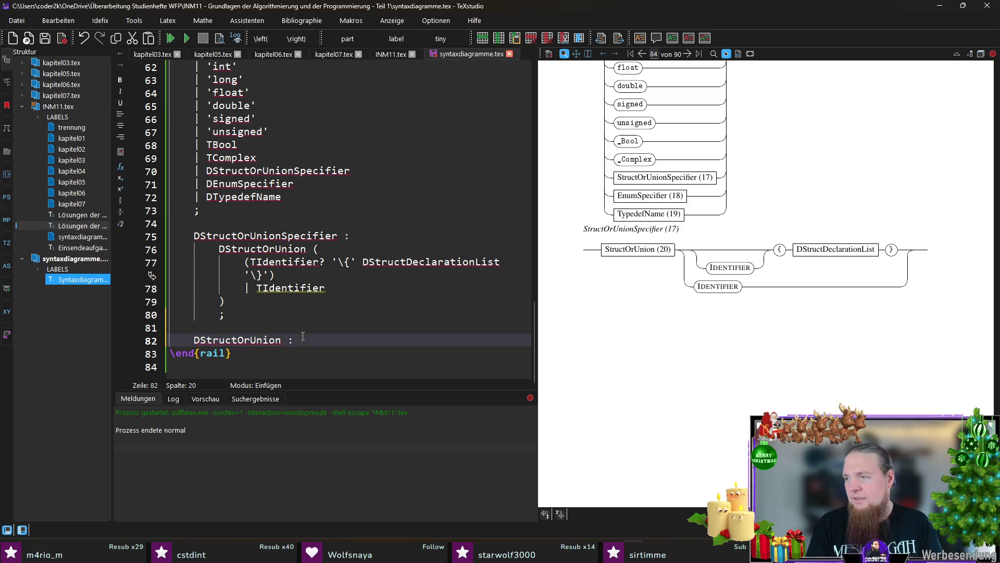
pyautogui.press('Return')
pyautogui.write("'struct'")
pyautogui.press('Return')
pyautogui.write("| 'union'")
pyautogui.press('Return')
pyautogui.write(';')
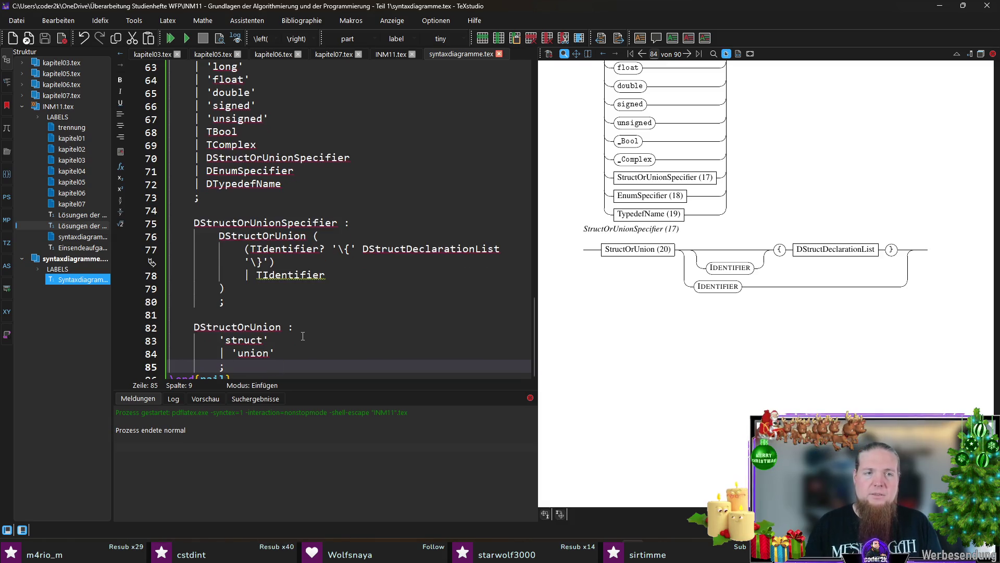
pyautogui.scroll(-1, 227, 318)
# - Insert \end{rail} and \begin{rail} before the new rule so it sits in its own block, and copy those lines
pyautogui.click(244, 357)
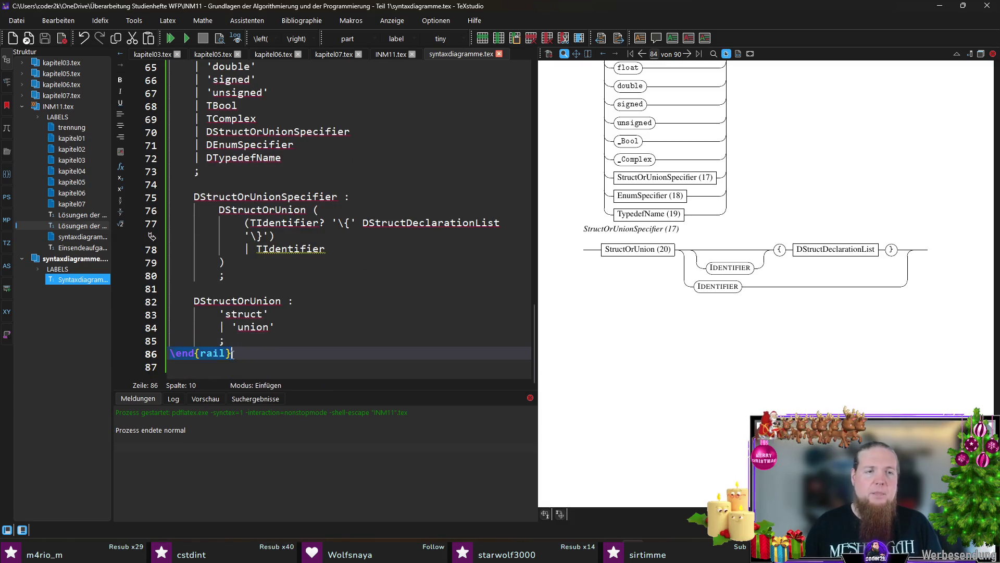
pyautogui.click(241, 284)
pyautogui.hotkey('shift', 'Home')
pyautogui.write('DStructOrUnion')
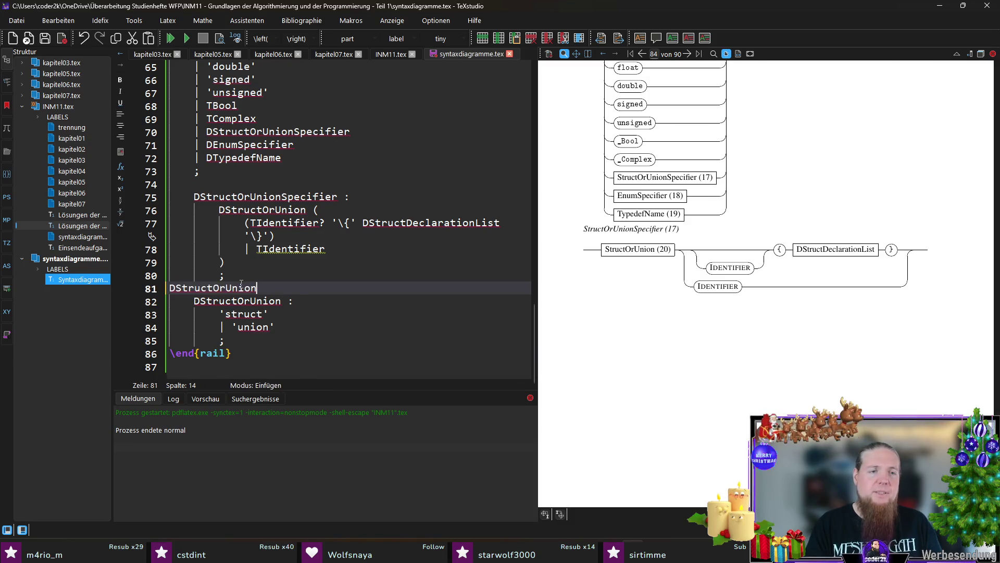
pyautogui.hotkey('ctrl', 'z')
pyautogui.click(232, 354)
pyautogui.hotkey('shift', 'Home')
pyautogui.hotkey('ctrl', 'c')
pyautogui.click(196, 289)
pyautogui.hotkey('ctrl', 'v')
pyautogui.press('Return')
pyautogui.write('\\begin{rail}')
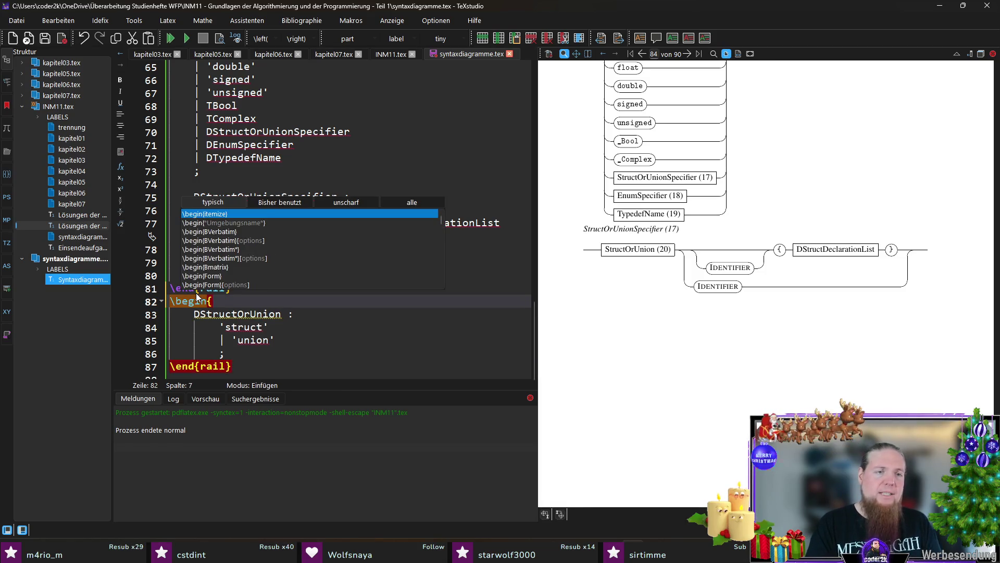
pyautogui.press('Escape')
pyautogui.moveTo(245, 301); pyautogui.dragTo(162, 291)
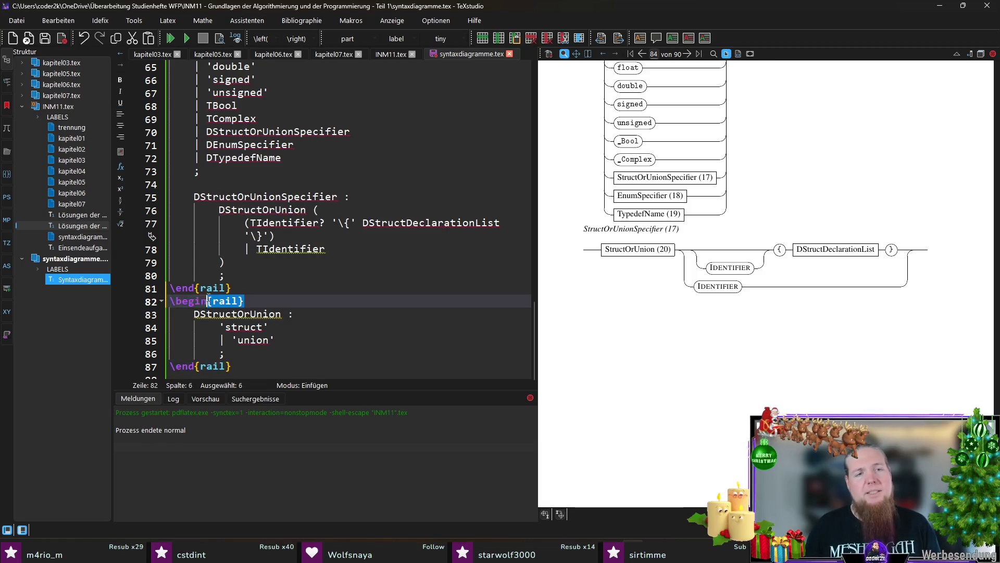
pyautogui.click(181, 187)
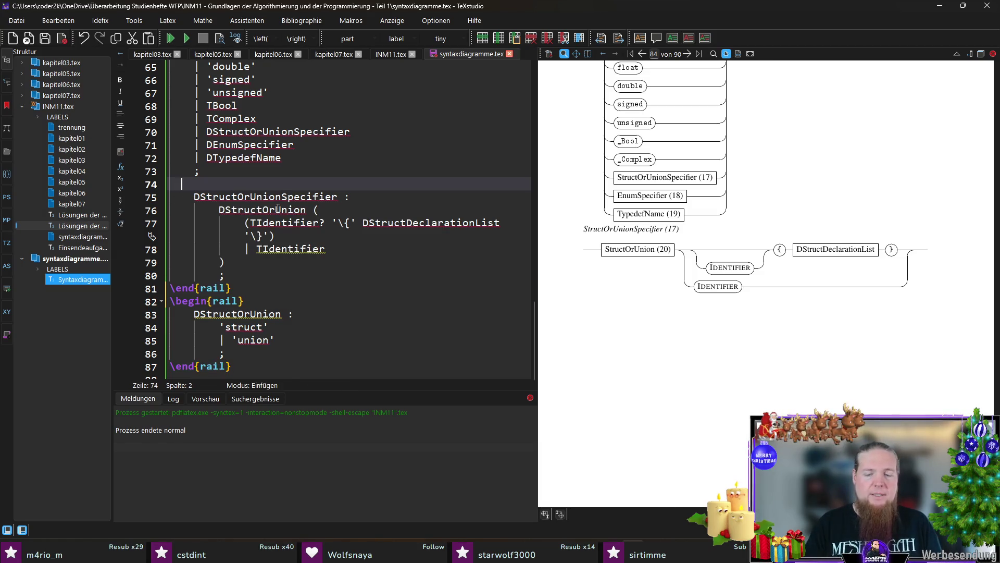
# - Paste \end{rail}\begin{rail} breaks between all earlier rules so each rule has its own rail block
pyautogui.hotkey('ctrl', 'v')
pyautogui.scroll(5, 278, 209)
pyautogui.moveTo(232, 171); pyautogui.dragTo(193, 158)
pyautogui.click(194, 159)
pyautogui.hotkey('ctrl', 'v')
pyautogui.scroll(3, 218, 221)
pyautogui.scroll(1, 218, 220)
pyautogui.moveTo(194, 223); pyautogui.dragTo(169, 224)
pyautogui.hotkey('ctrl', 'v')
pyautogui.moveTo(194, 172); pyautogui.dragTo(169, 172)
pyautogui.hotkey('ctrl', 'v')
pyautogui.moveTo(194, 119); pyautogui.dragTo(145, 125)
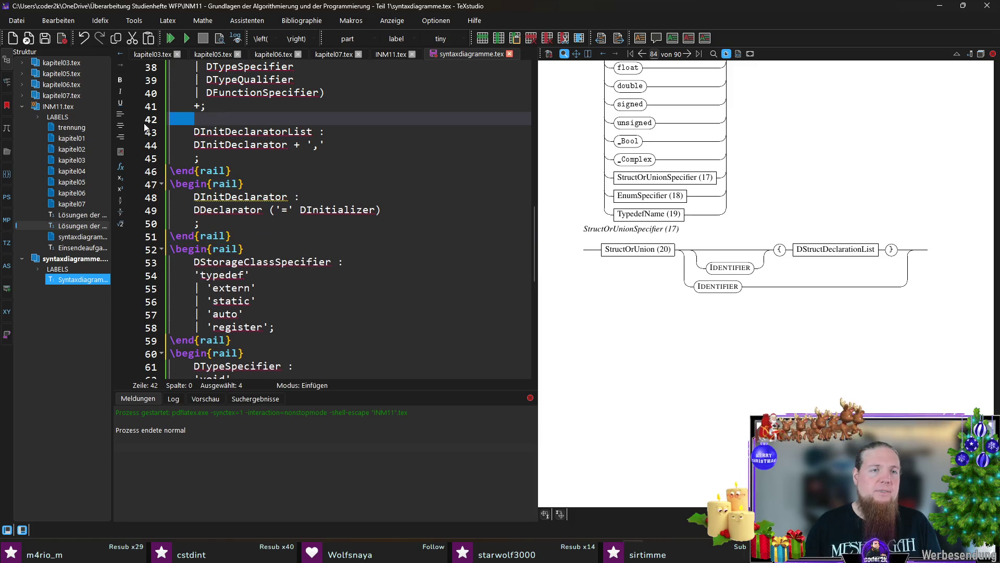
pyautogui.hotkey('ctrl', 'v')
pyautogui.scroll(4, 157, 157)
pyautogui.moveTo(194, 185)
pyautogui.mouseDown()
pyautogui.moveTo(169, 184)
pyautogui.moveTo(168, 210)
pyautogui.mouseUp()
pyautogui.hotkey('ctrl', 'v')
pyautogui.scroll(4, 237, 199)
pyautogui.hotkey('ctrl', 'v')
pyautogui.hotkey('ctrl', 'v')
pyautogui.moveTo(194, 119); pyautogui.dragTo(168, 120)
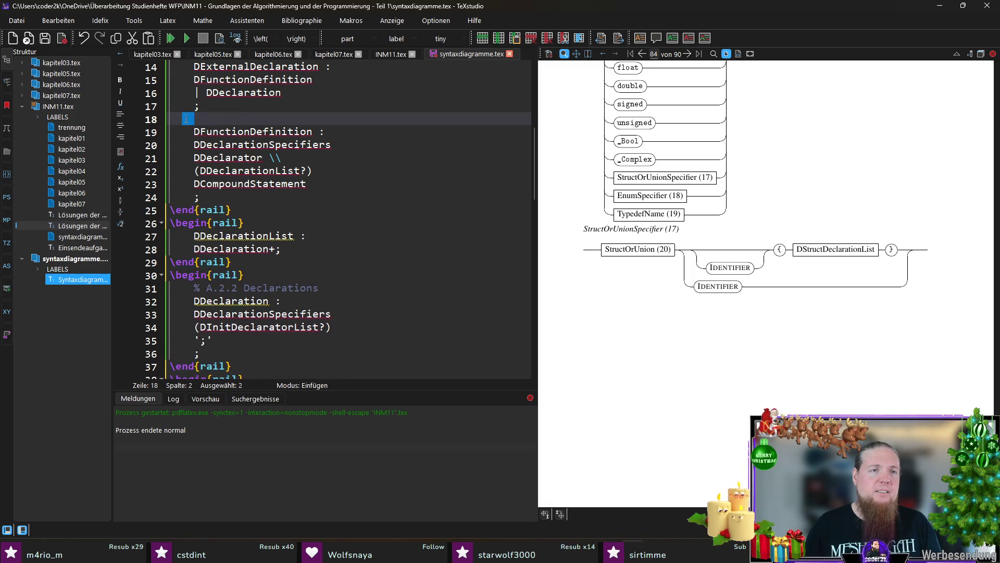
pyautogui.hotkey('ctrl', 'v')
pyautogui.scroll(2, 273, 168)
pyautogui.scroll(2, 280, 168)
pyautogui.moveTo(194, 210); pyautogui.dragTo(170, 210)
pyautogui.hotkey('ctrl', 'v')
pyautogui.scroll(-13, 341, 256)
pyautogui.scroll(-10, 341, 257)
pyautogui.click(278, 354)
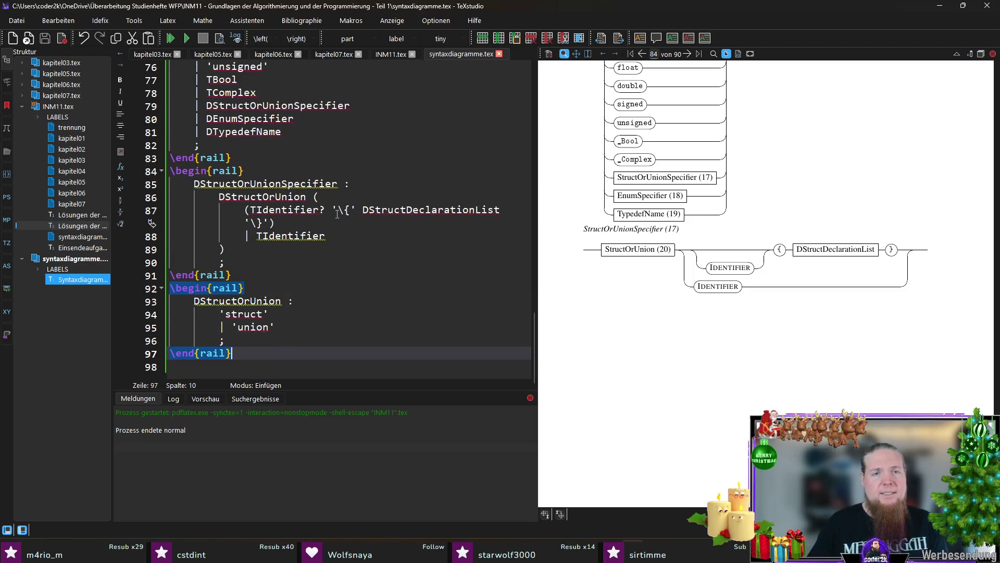
pyautogui.doubleClick(432, 209)
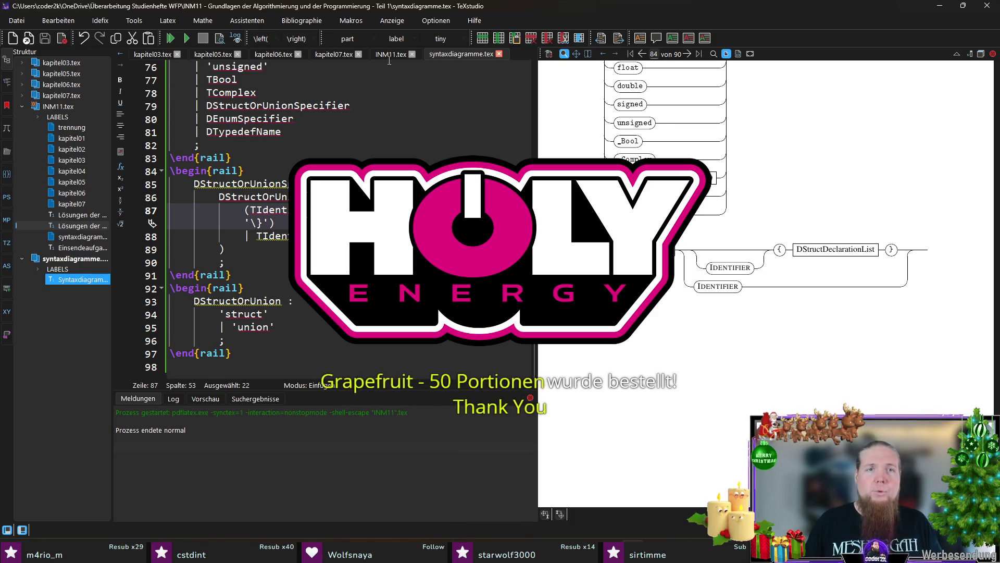
# - Add \railalias{DStructDeclarationList}{StructDeclarationList (21)} to INM11.tex and return to syntaxdiagramme.tex
pyautogui.click(383, 52)
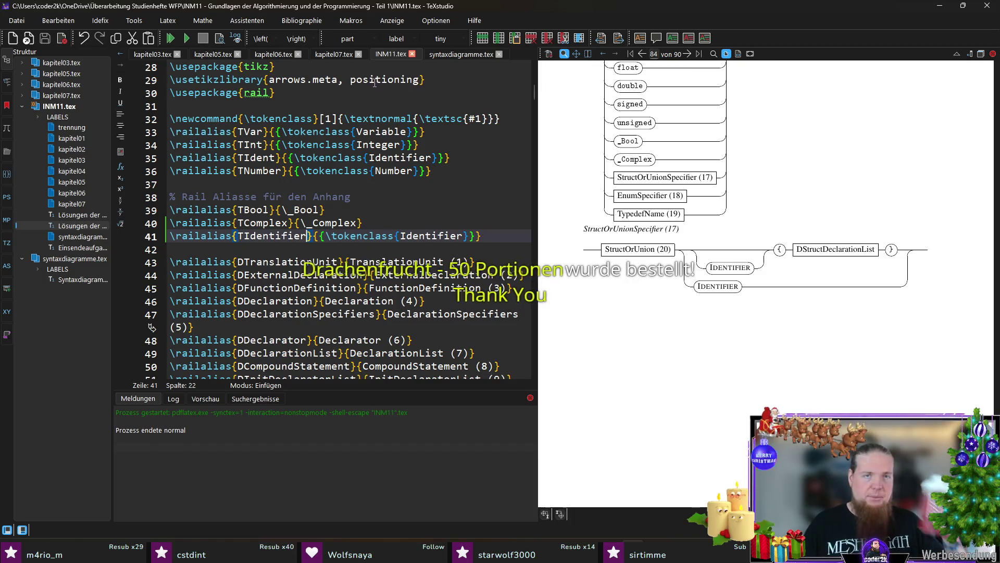
pyautogui.scroll(-5, 470, 222)
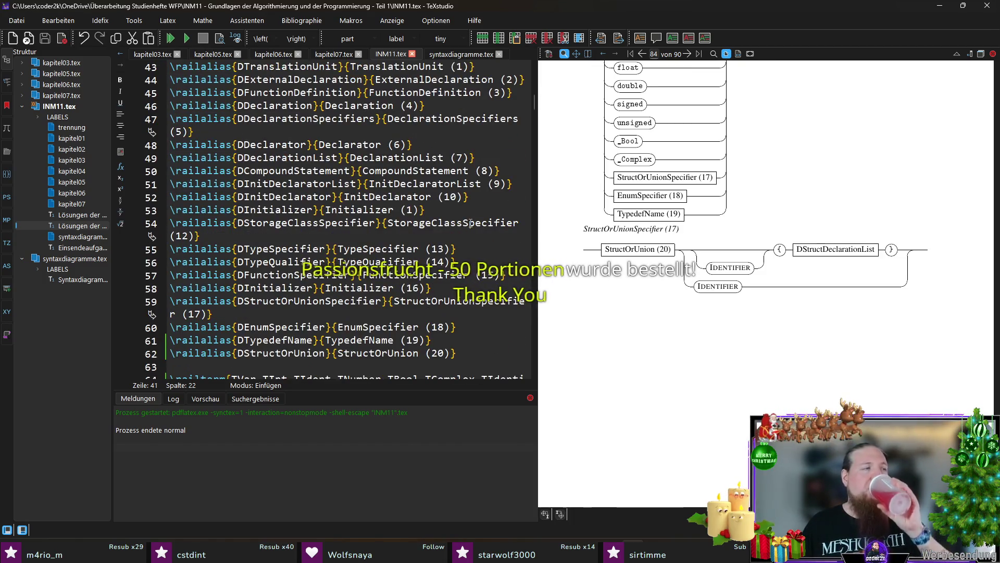
pyautogui.scroll(-2, 461, 246)
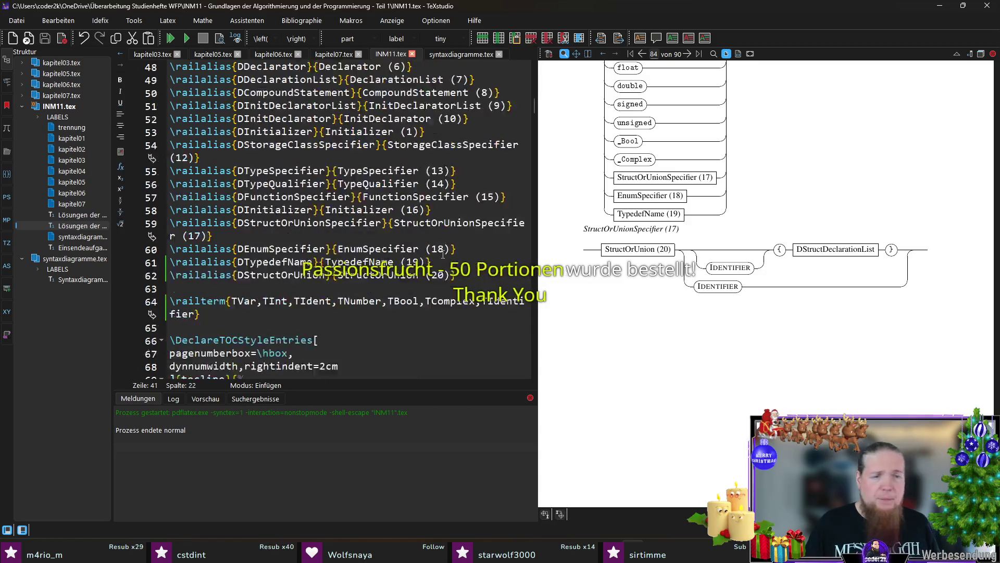
pyautogui.scroll(-3, 267, 203)
pyautogui.click(270, 173)
pyautogui.press('Return')
pyautogui.press('Up')
pyautogui.write('\\ali')
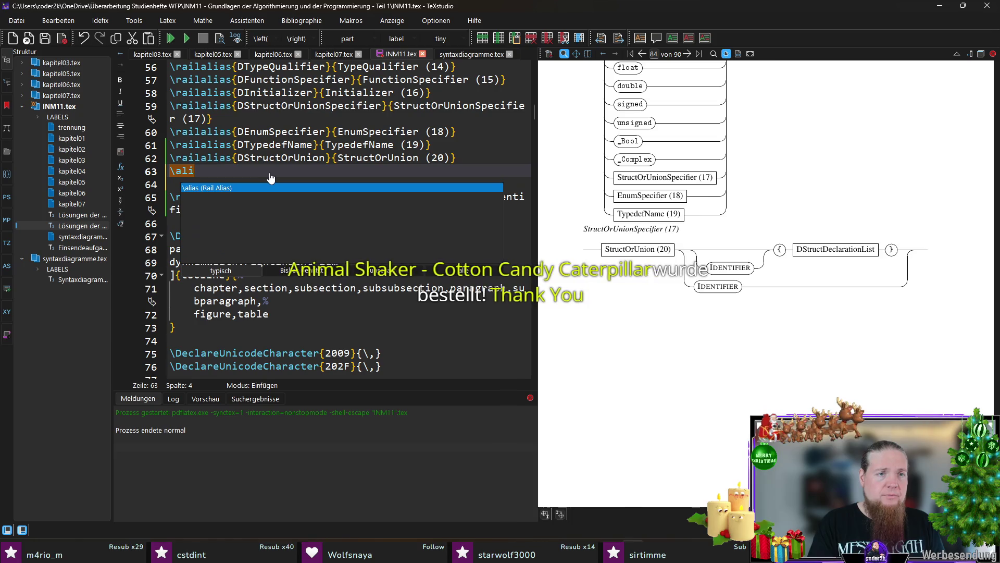
pyautogui.press('Return')
pyautogui.write('DStructDeclarationList')
pyautogui.press('Tab')
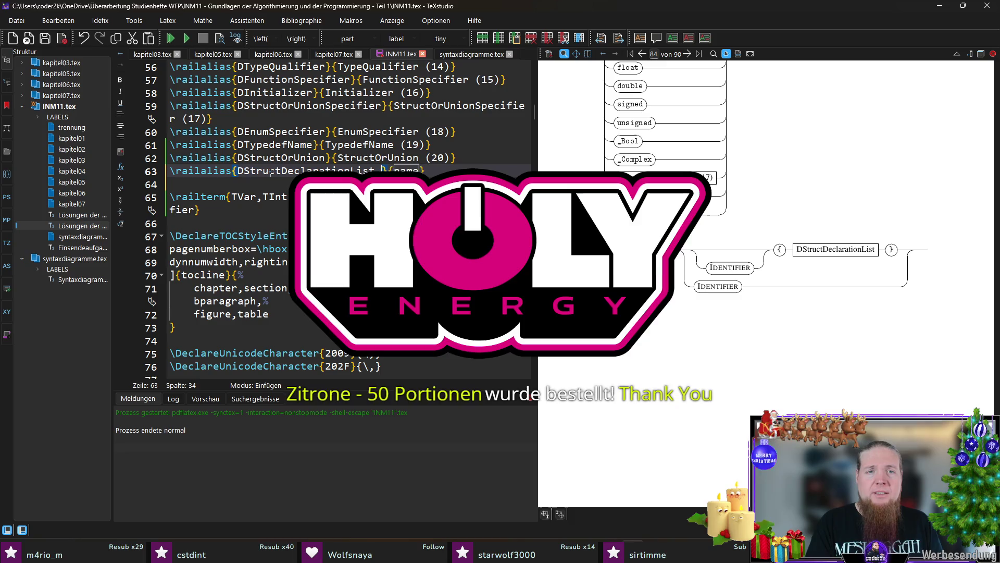
pyautogui.write('StructDeclarationL')
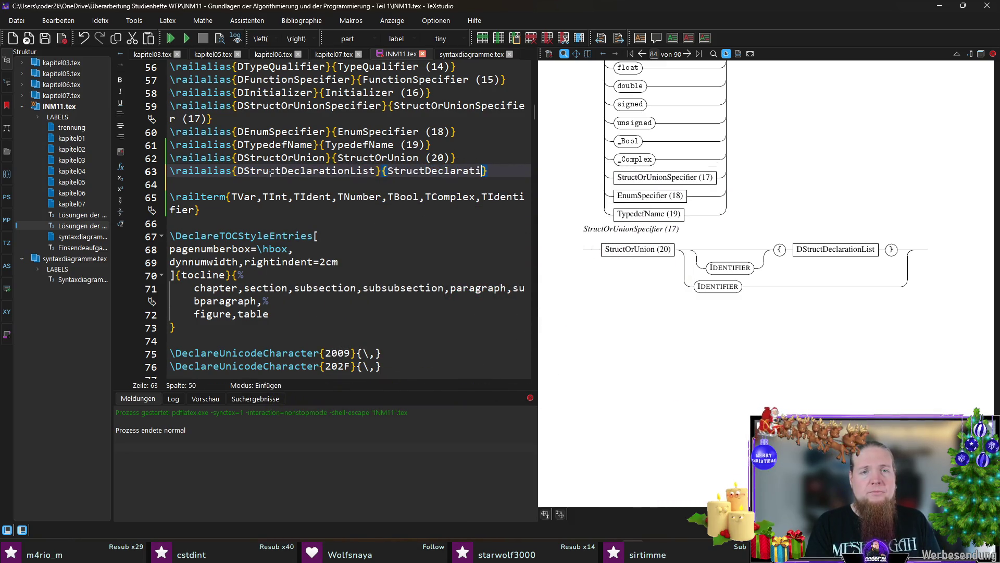
pyautogui.write('ist (21)')
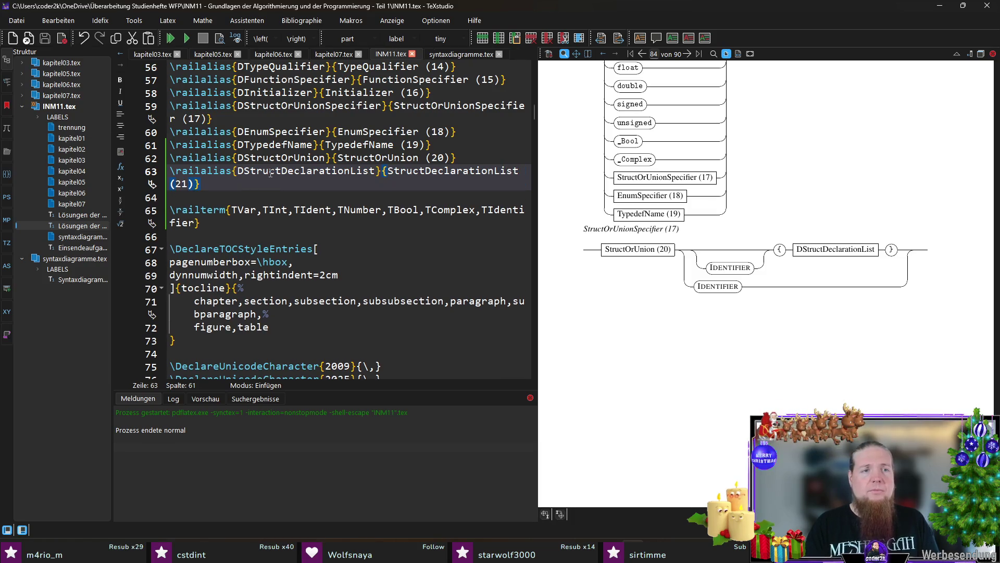
pyautogui.write('}')
pyautogui.scroll(7, 271, 172)
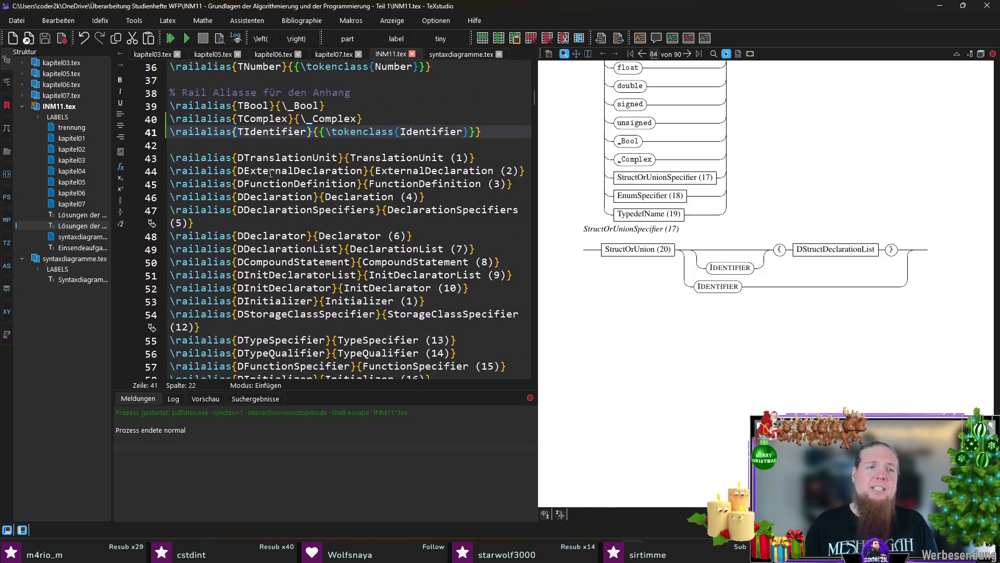
pyautogui.hotkey('ctrl', 'h')
pyautogui.click(450, 56)
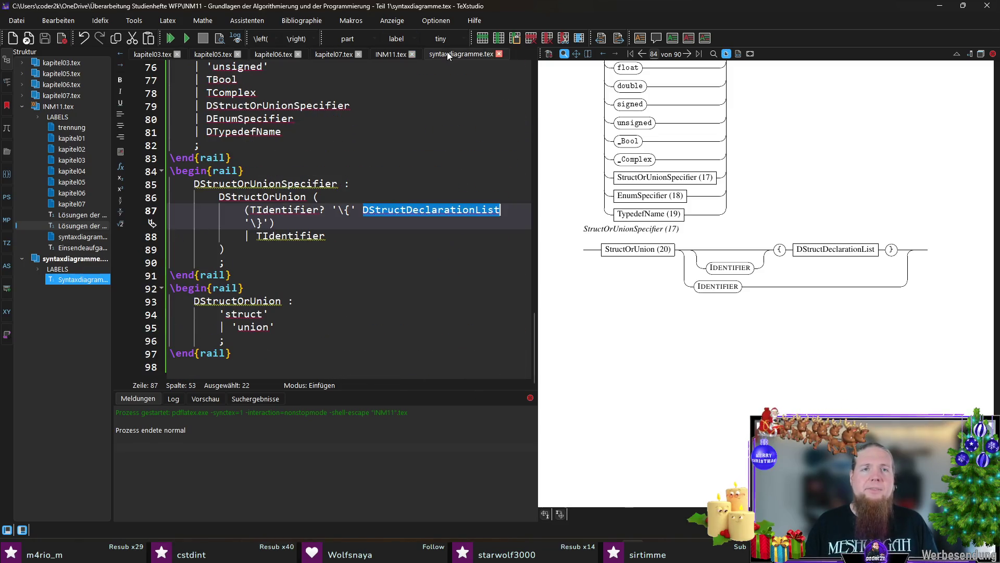
# - Add an empty line after the last rail block and select the whole DStructOrUnion rail block
pyautogui.click(414, 227)
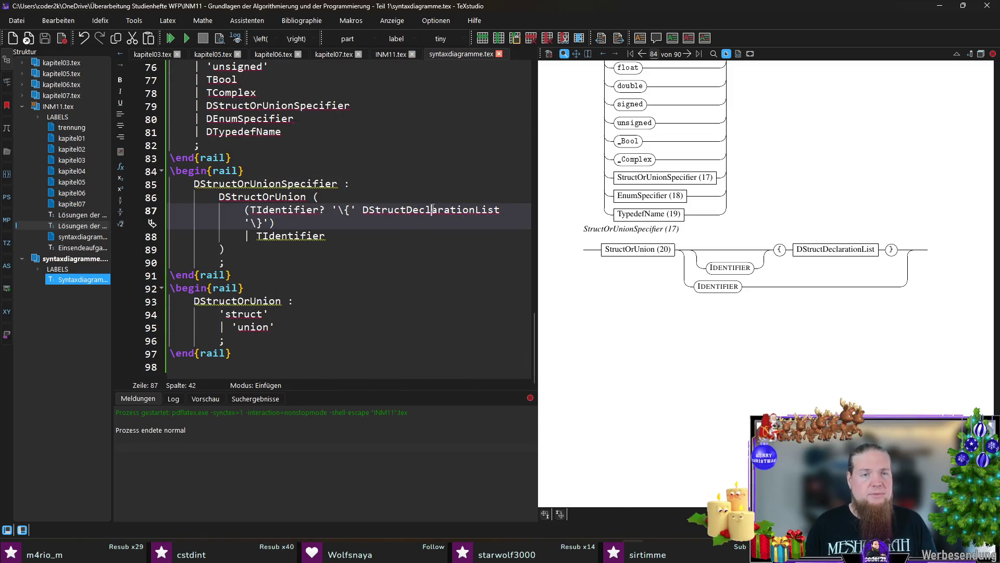
pyautogui.doubleClick(423, 213)
pyautogui.click(252, 342)
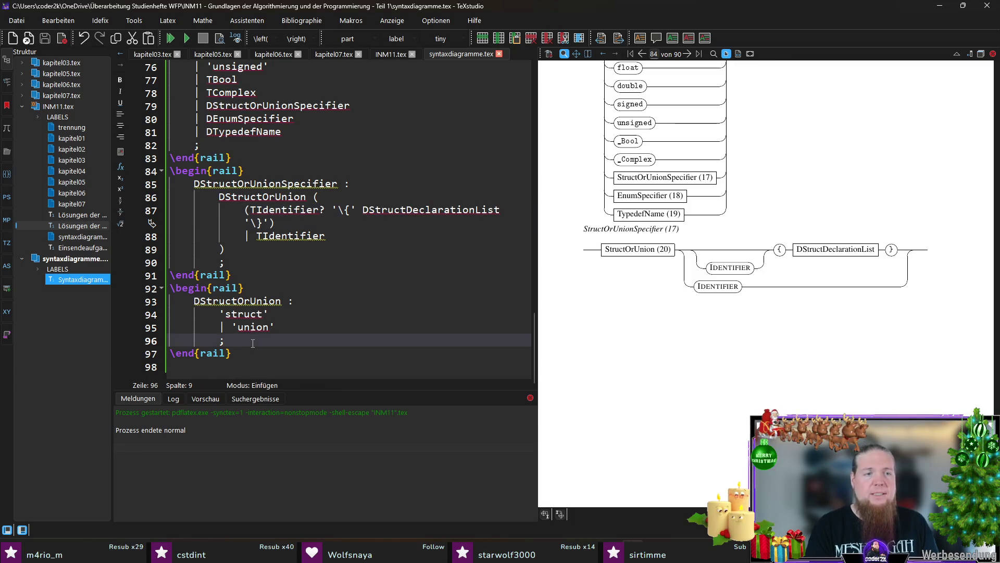
pyautogui.press('Down')
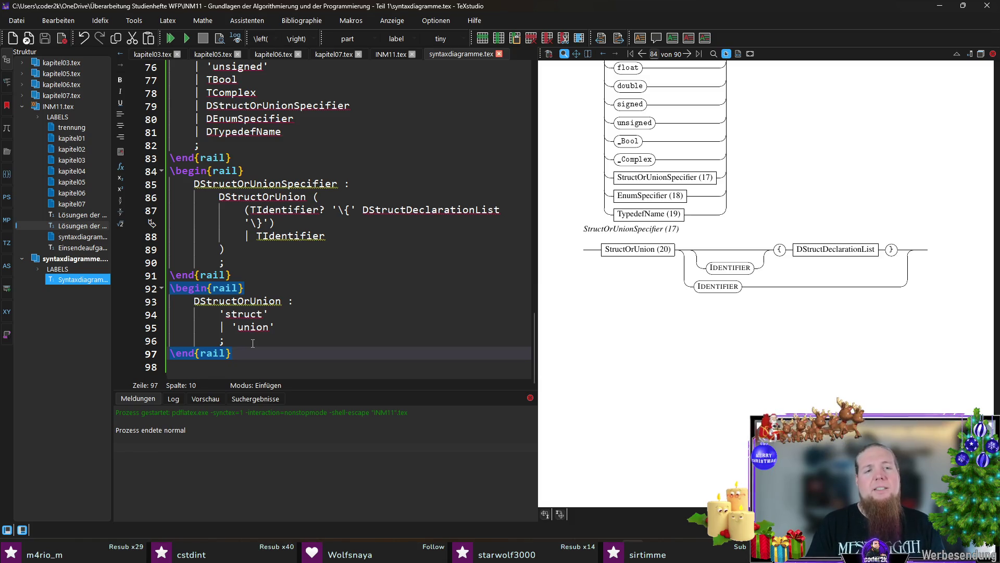
pyautogui.press('Return')
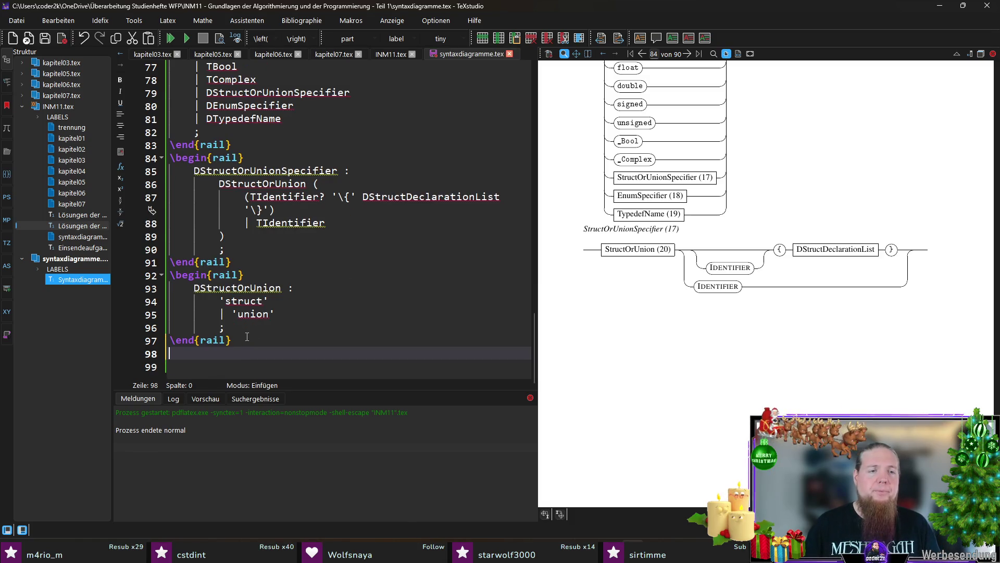
pyautogui.moveTo(248, 337); pyautogui.dragTo(156, 277)
pyautogui.hotkey('ctrl', 'c')
pyautogui.click(351, 21)
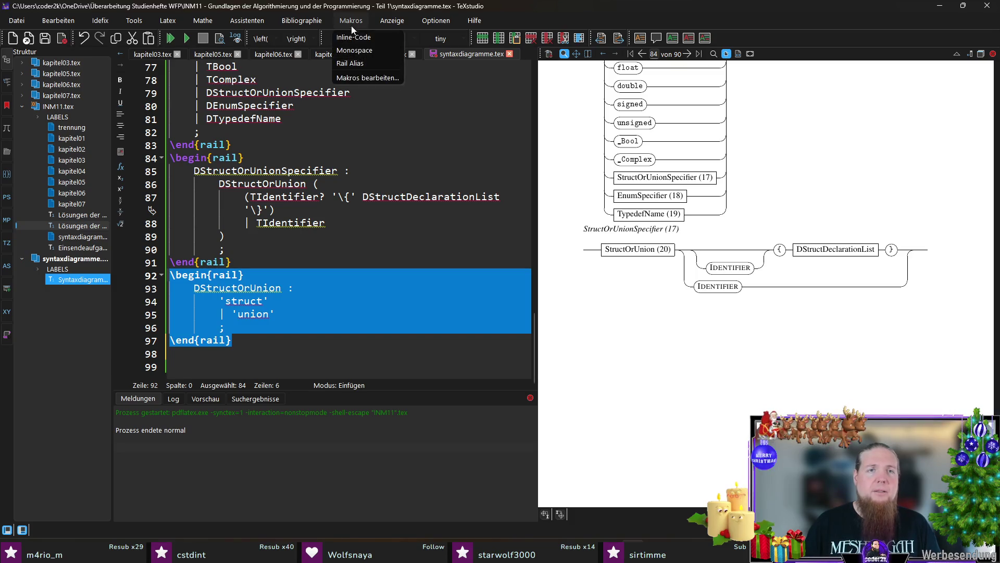
# - In Makros bearbeiten, discard an accidental rename and add a new macro named Rail-Environment
pyautogui.click(367, 79)
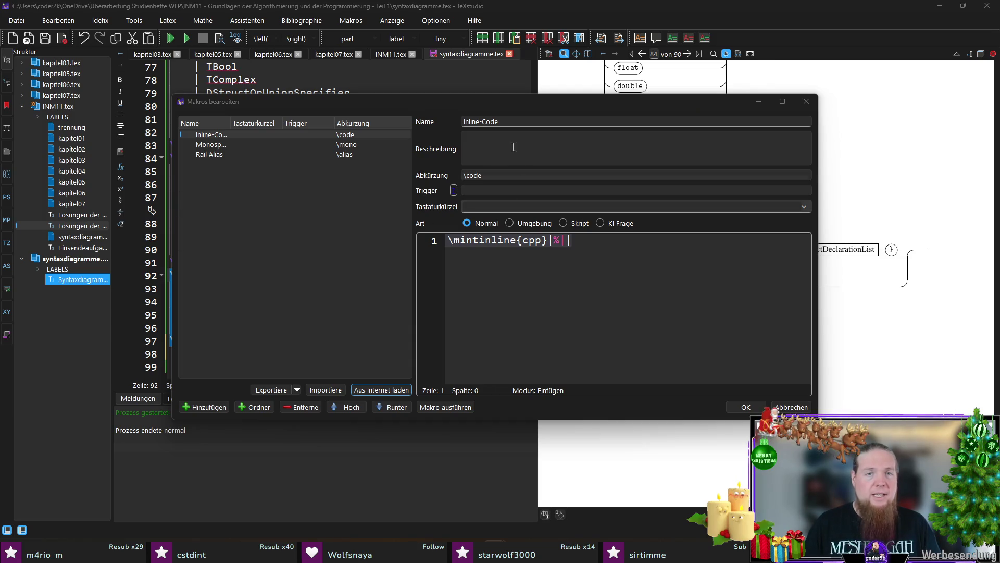
pyautogui.tripleClick(509, 121)
pyautogui.write('Al')
pyautogui.write('Rail Environment')
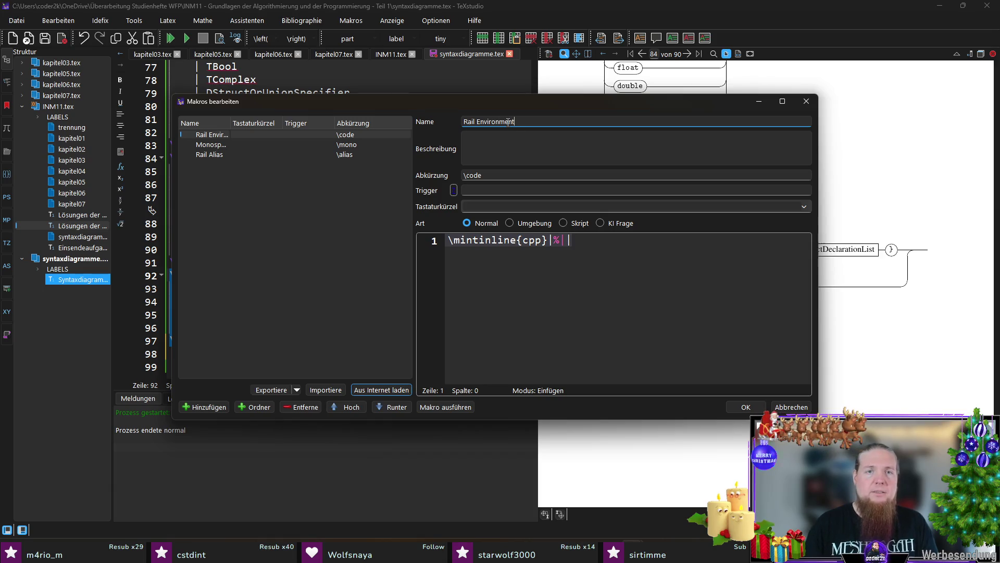
pyautogui.click(746, 406)
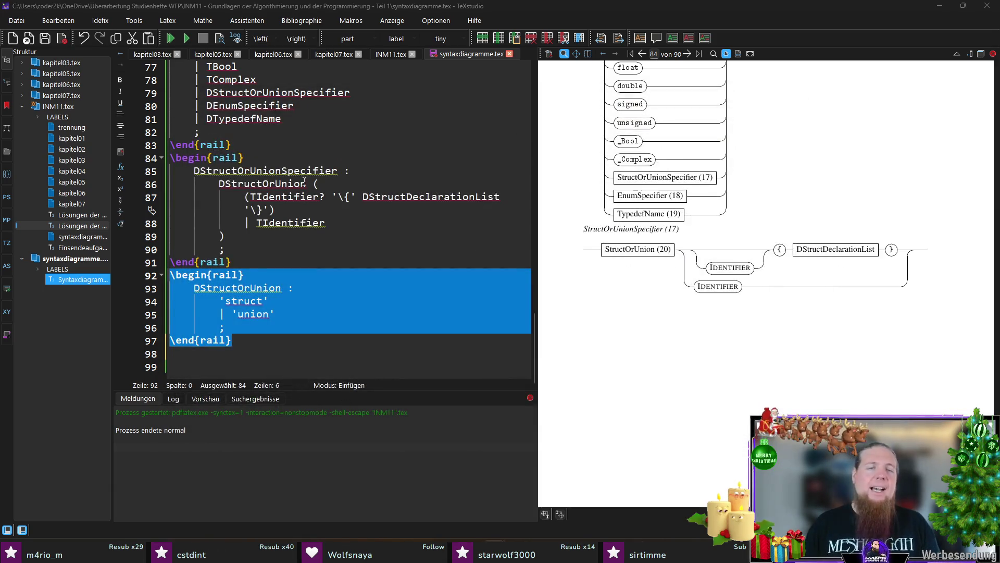
pyautogui.click(366, 21)
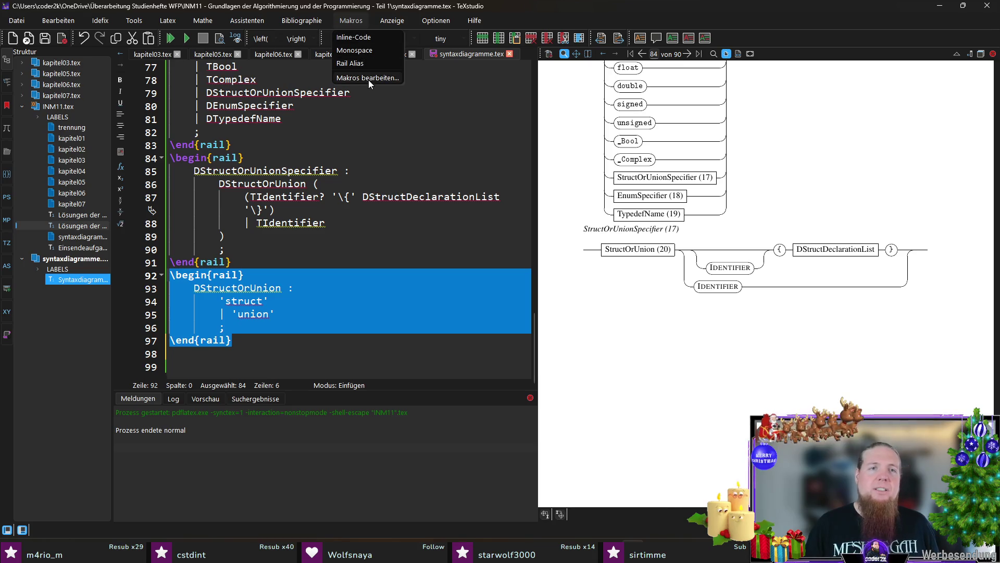
pyautogui.click(367, 80)
pyautogui.click(206, 407)
pyautogui.click(524, 121)
pyautogui.write('Enri')
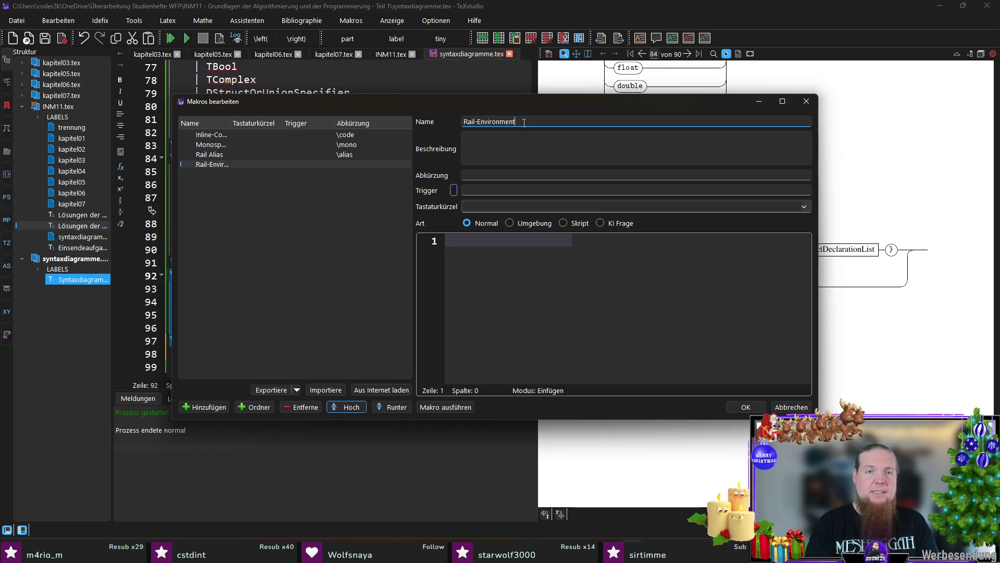
# - Give the macro the body \begin{rail} % \end{rail} and abbreviation \rail, and save it
pyautogui.click(594, 358)
pyautogui.hotkey('ctrl', 'v')
pyautogui.click(553, 287)
pyautogui.hotkey('shift', 'Up')
pyautogui.hotkey('shift', 'Up')
pyautogui.hotkey('shift', 'Up')
pyautogui.hotkey('shift', 'Left')
pyautogui.hotkey('shift', 'Left')
pyautogui.hotkey('shift', 'Left')
pyautogui.hotkey('shift', 'Left')
pyautogui.press('Delete')
pyautogui.write('%')
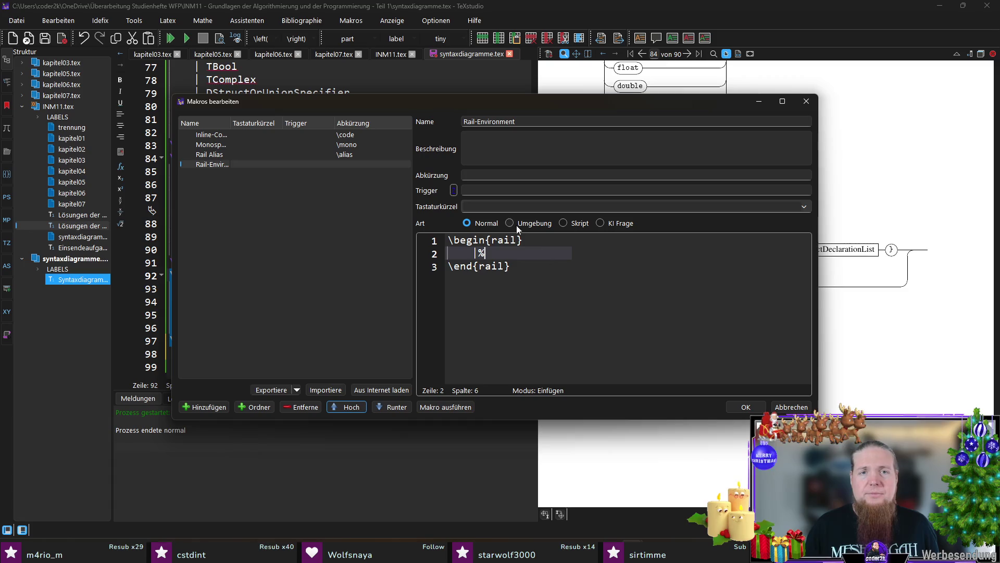
pyautogui.click(488, 172)
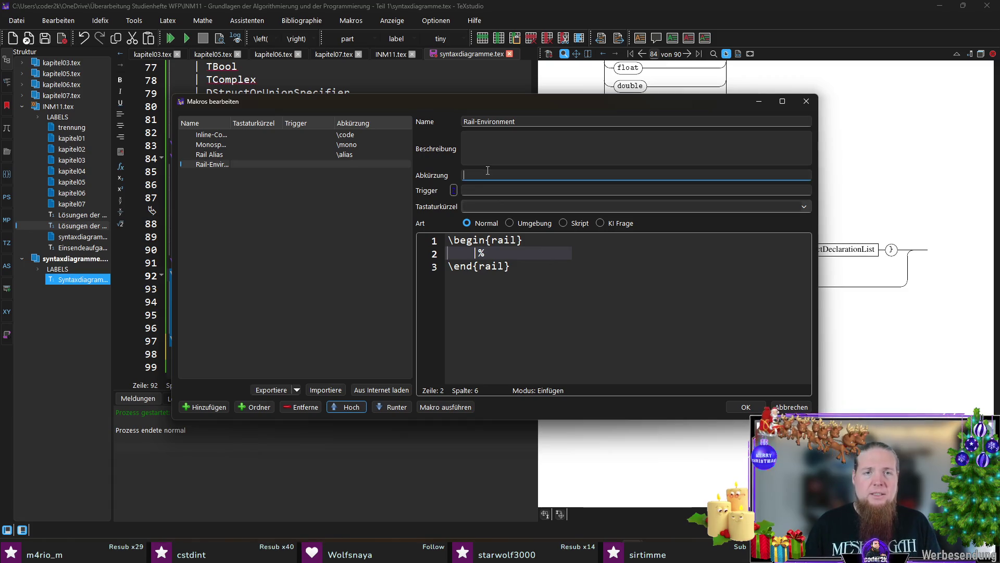
pyautogui.write('ra')
pyautogui.write('\rail')
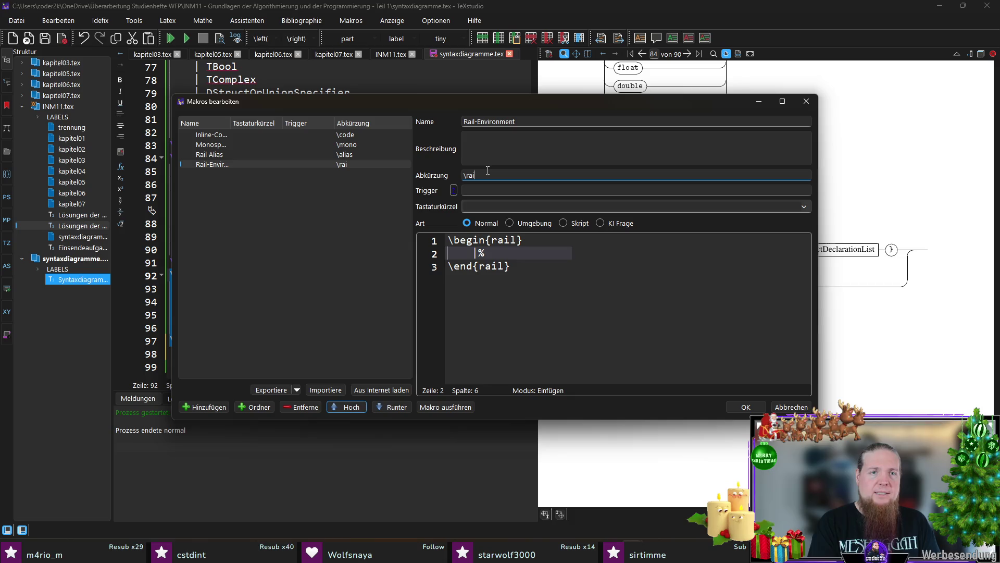
pyautogui.click(756, 408)
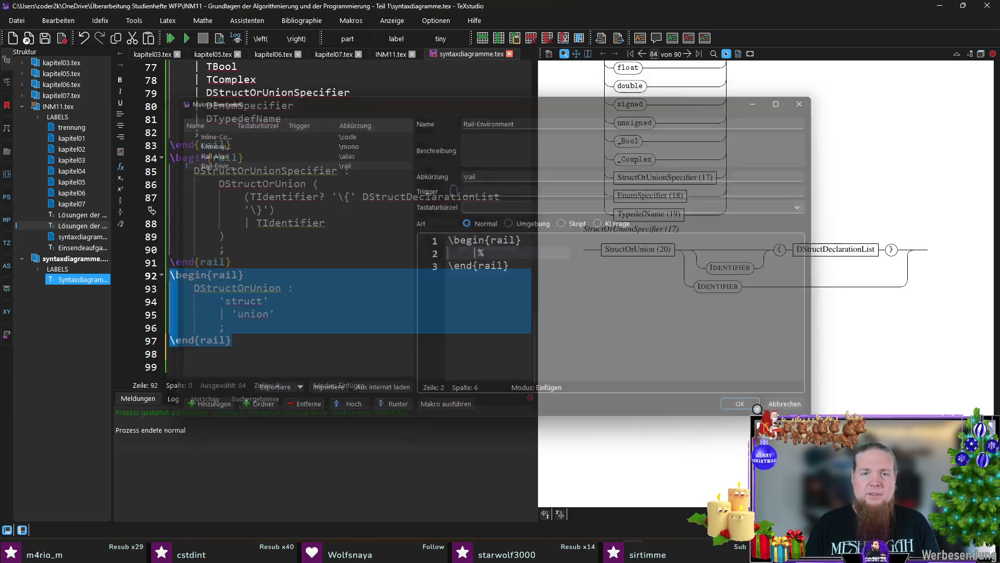
pyautogui.click(276, 342)
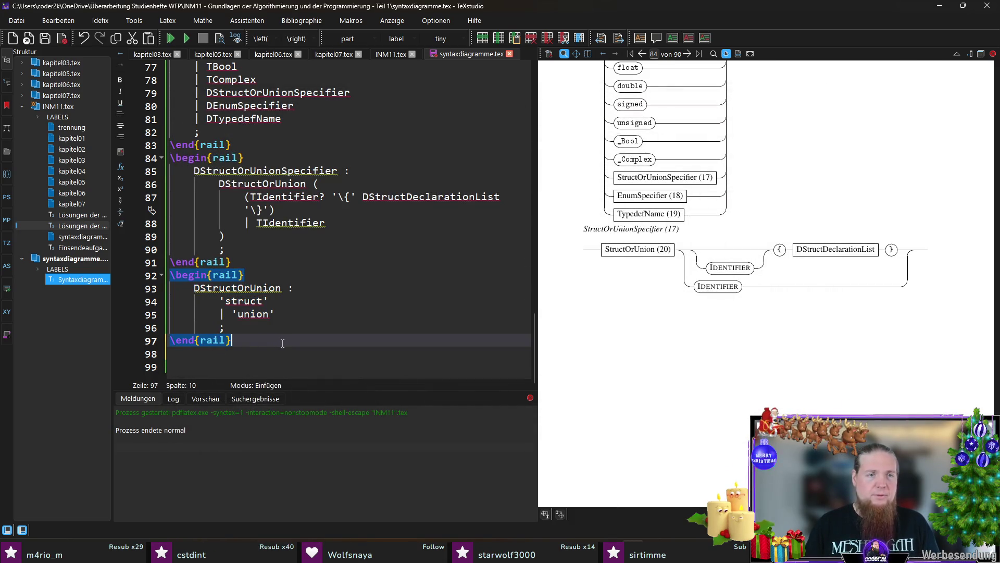
# - Expand \rail into an empty rail block after DStructOrUnion and delete its % placeholder
pyautogui.press('Return')
pyautogui.write('ail')
pyautogui.press('Return')
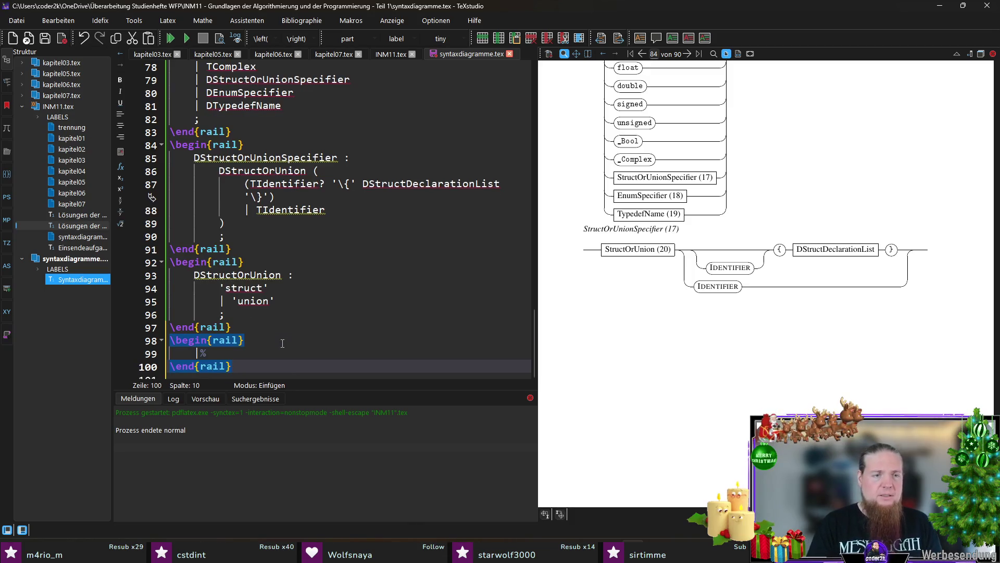
pyautogui.press('Up')
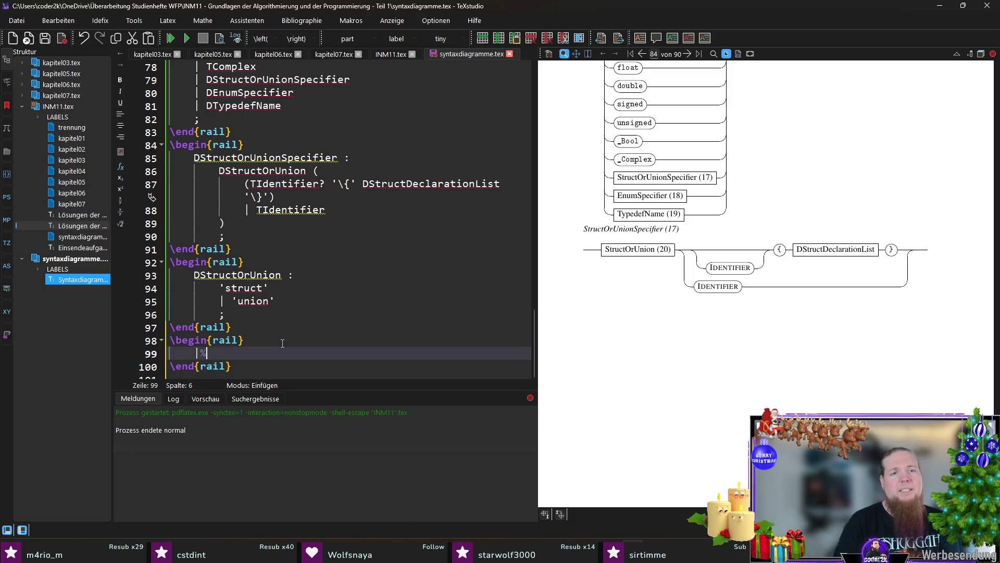
pyautogui.press('BackSpace')
pyautogui.press('BackSpace')
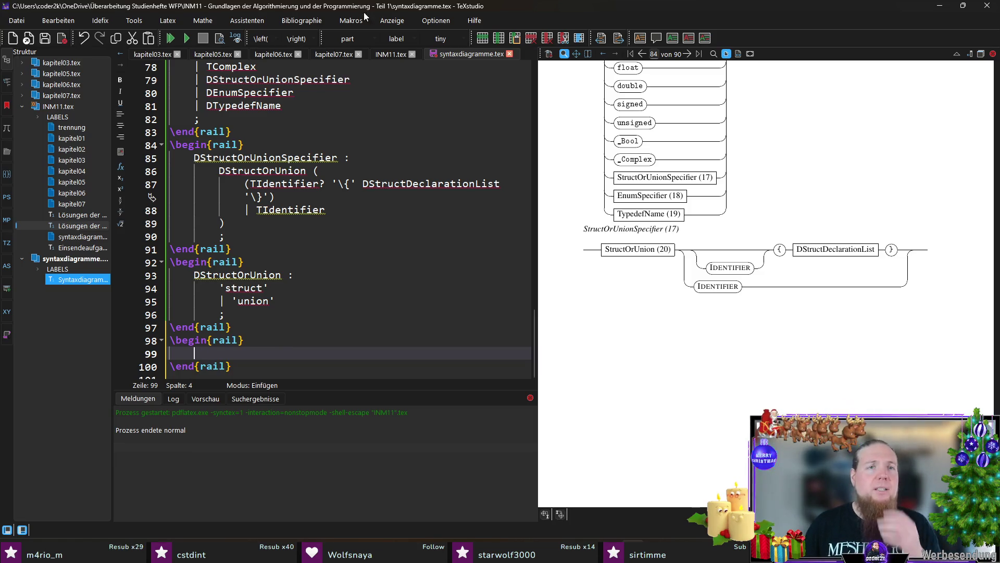
# - Review the Rail Alias and Rail-Environment macro code in the macro editor and close it
pyautogui.click(350, 21)
pyautogui.click(370, 92)
pyautogui.click(268, 155)
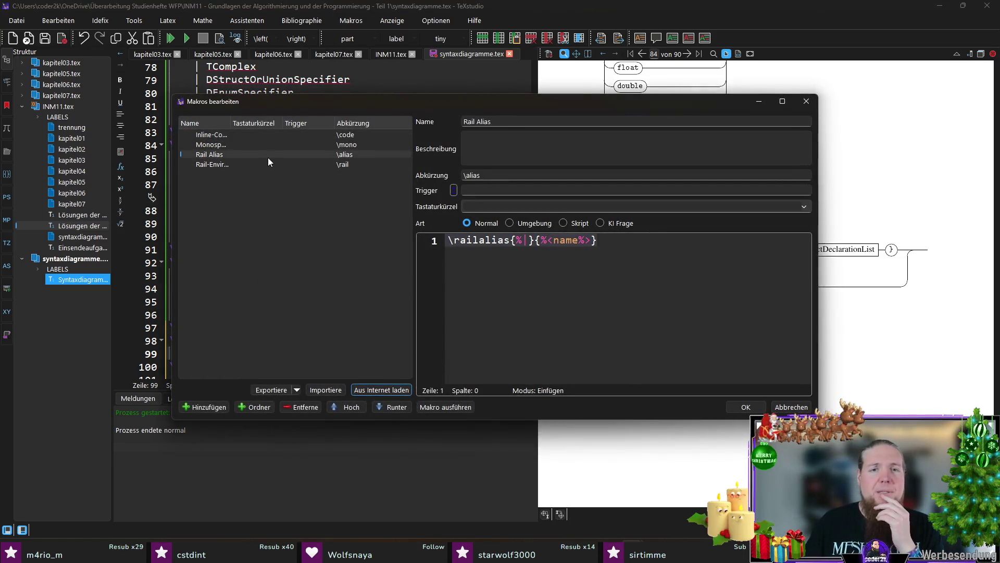
pyautogui.click(267, 166)
pyautogui.click(531, 254)
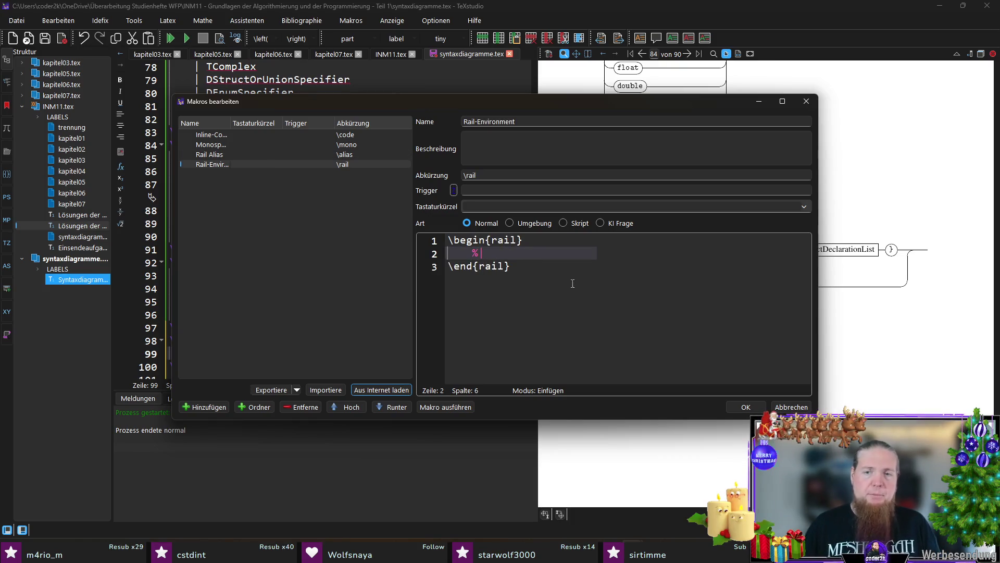
pyautogui.click(745, 407)
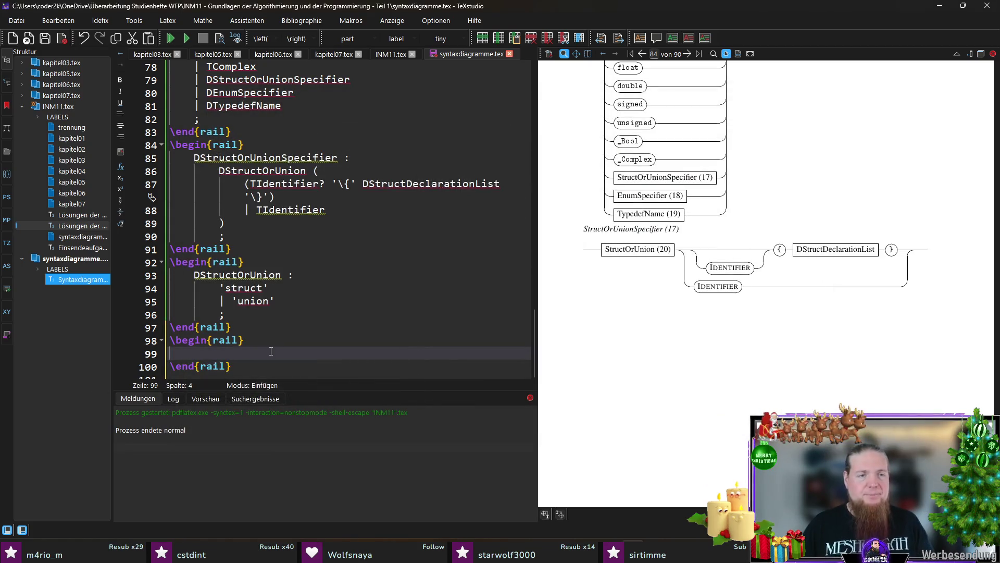
pyautogui.scroll(-1, 310, 286)
# - Fill the empty block with the rule DStructDeclarationList : DStructDeclaration+;
pyautogui.doubleClick(424, 157)
pyautogui.rightClick(423, 157)
pyautogui.click(414, 146)
pyautogui.doubleClick(408, 158)
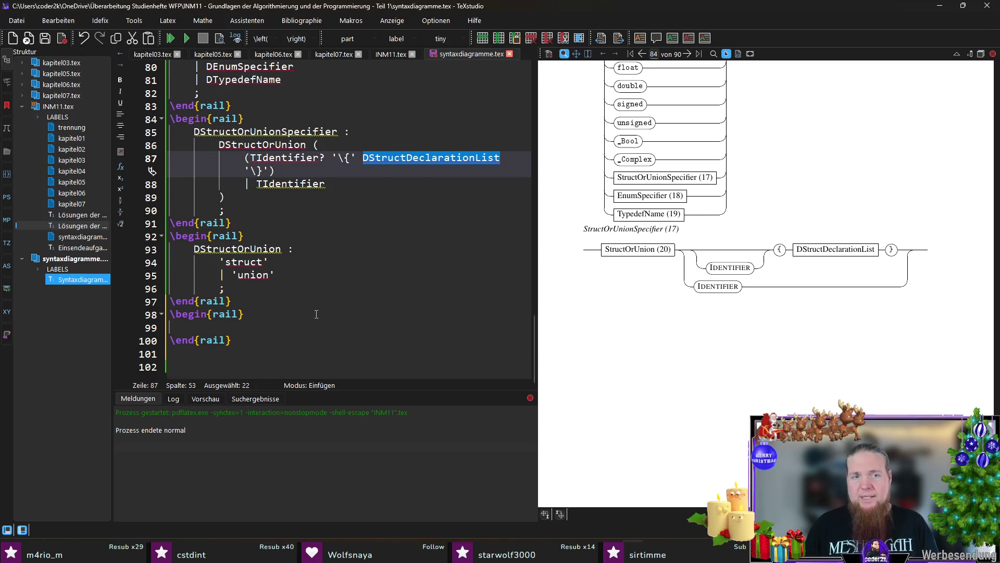
pyautogui.click(307, 328)
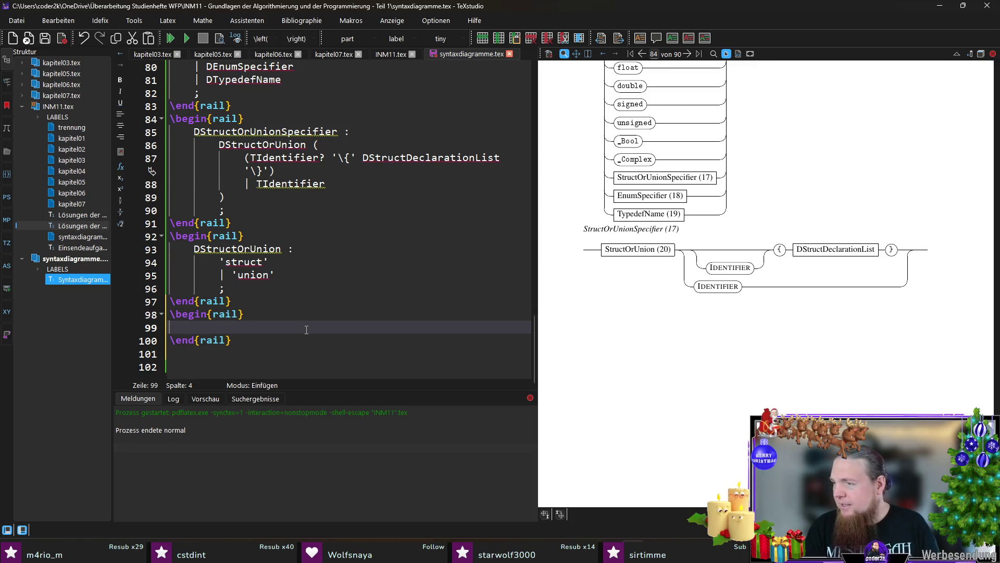
pyautogui.hotkey('ctrl', 'v')
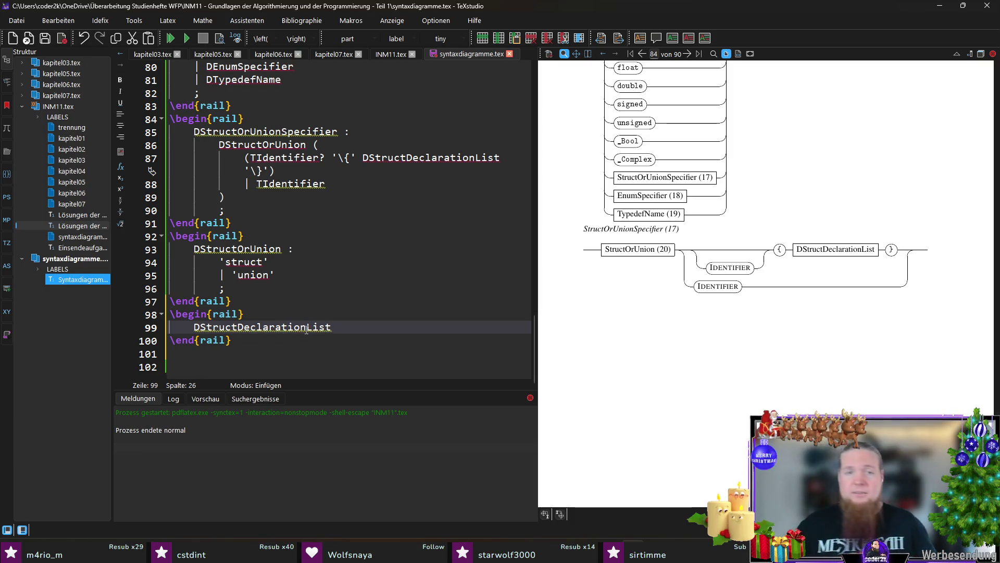
pyautogui.write(' :')
pyautogui.press('Return')
pyautogui.press('Tab')
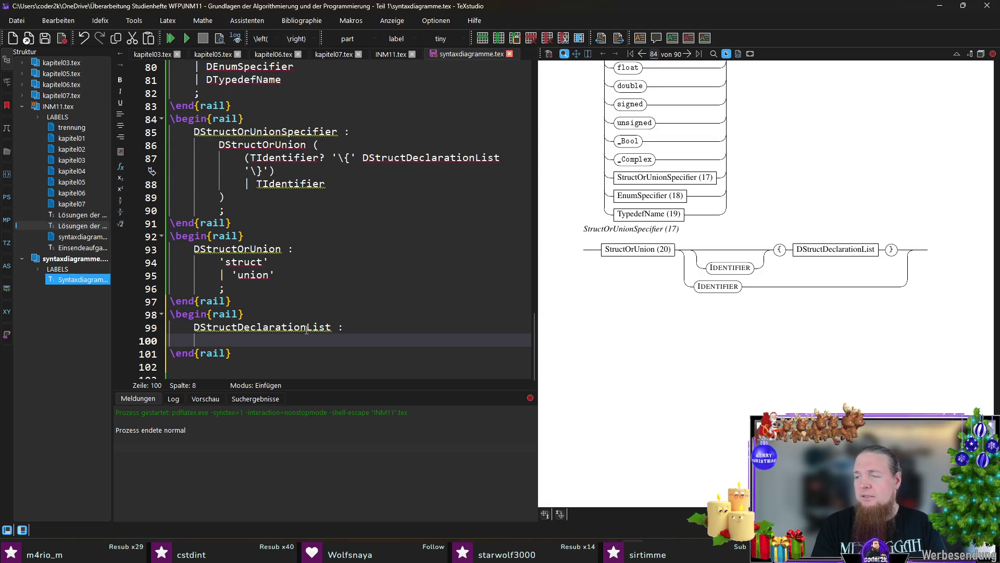
pyautogui.write('StructDeclaration+;')
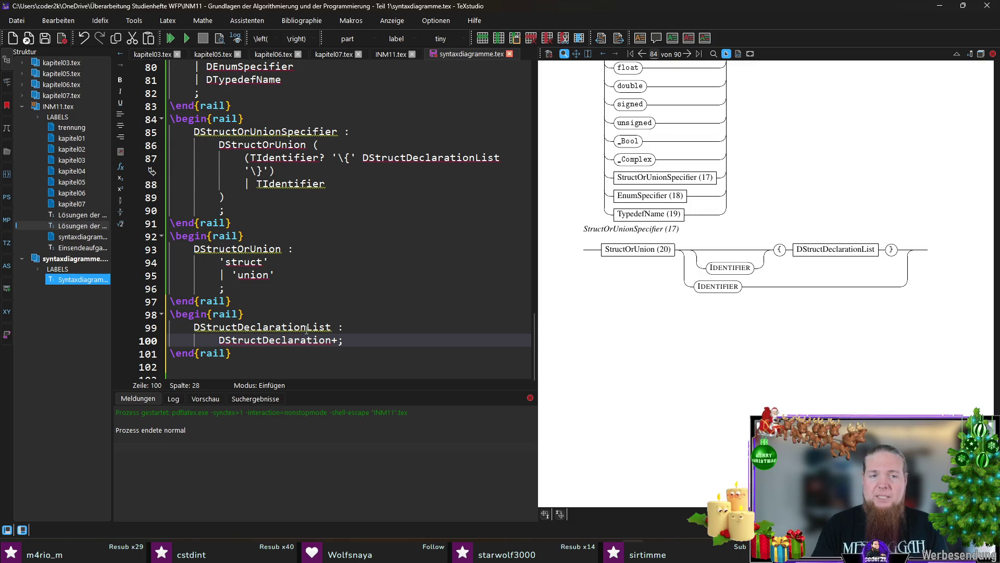
# - Start another \begin{rail} block on the empty line below it
pyautogui.press('Down')
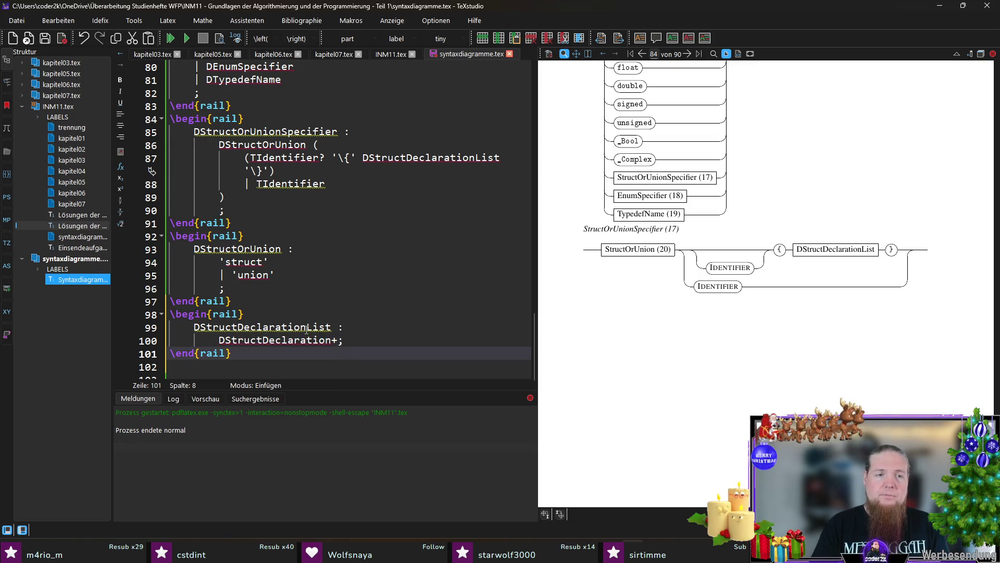
pyautogui.press('Down')
pyautogui.write('\x08egin{rail}')
pyautogui.press('Return')
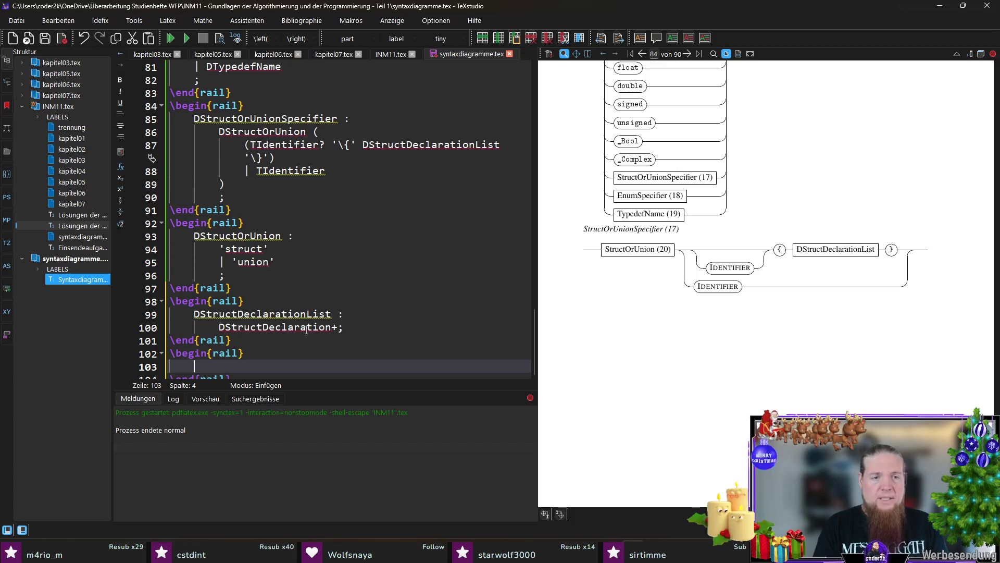
pyautogui.write('DStructDeclaration : ')
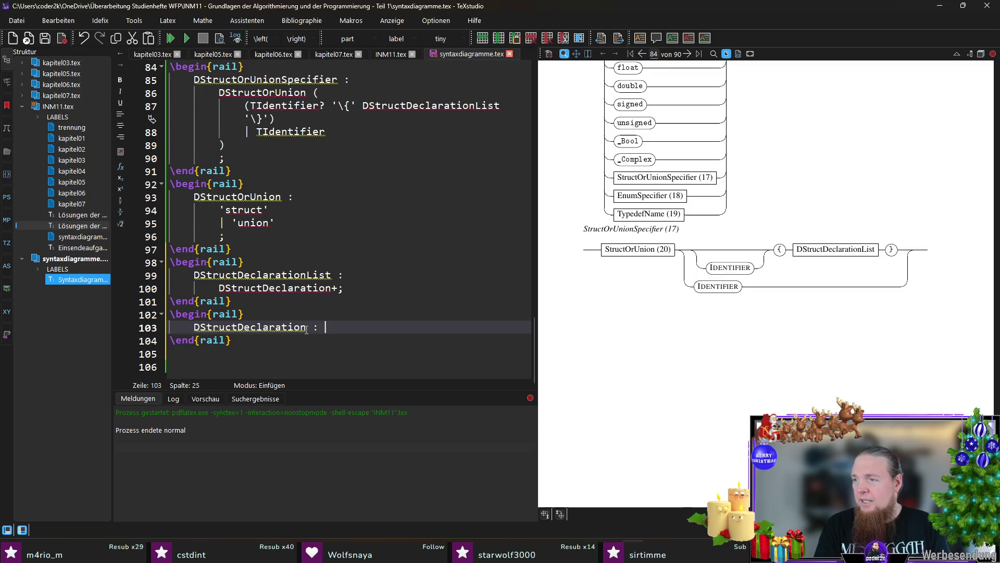
pyautogui.write('DSpecifierQualifierList')
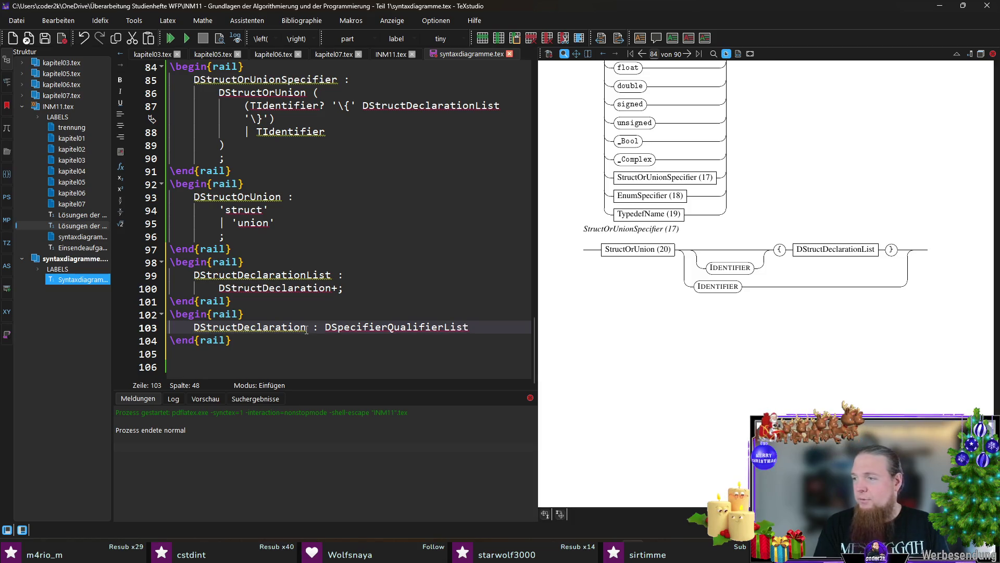
# - Lay out DStructDeclaration with its body indented on its own line and the closing ';' below it
pyautogui.hotkey('ctrl', 'Left')
pyautogui.press('Return')
pyautogui.press('Tab')
pyautogui.press('End')
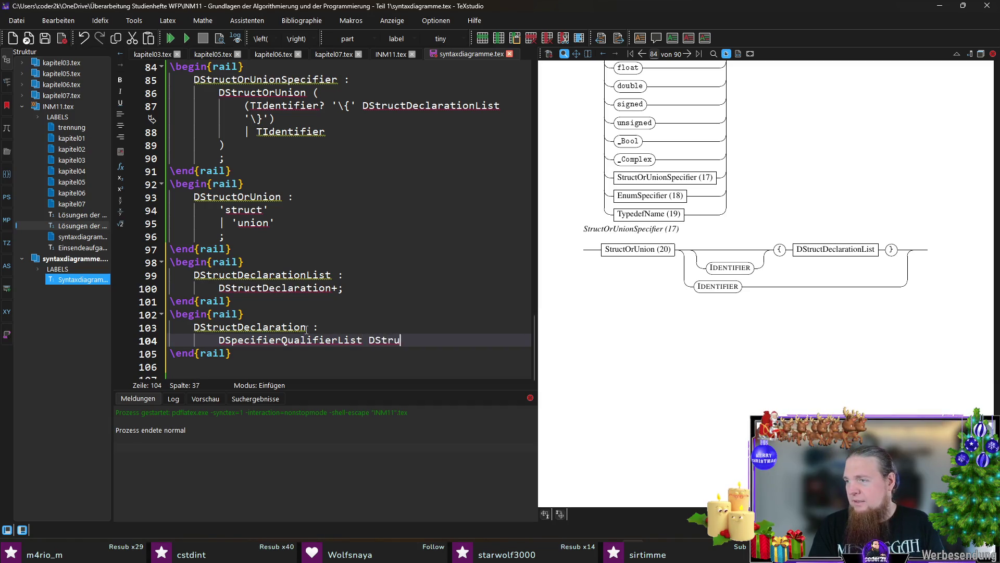
pyautogui.write("laratorList ';")
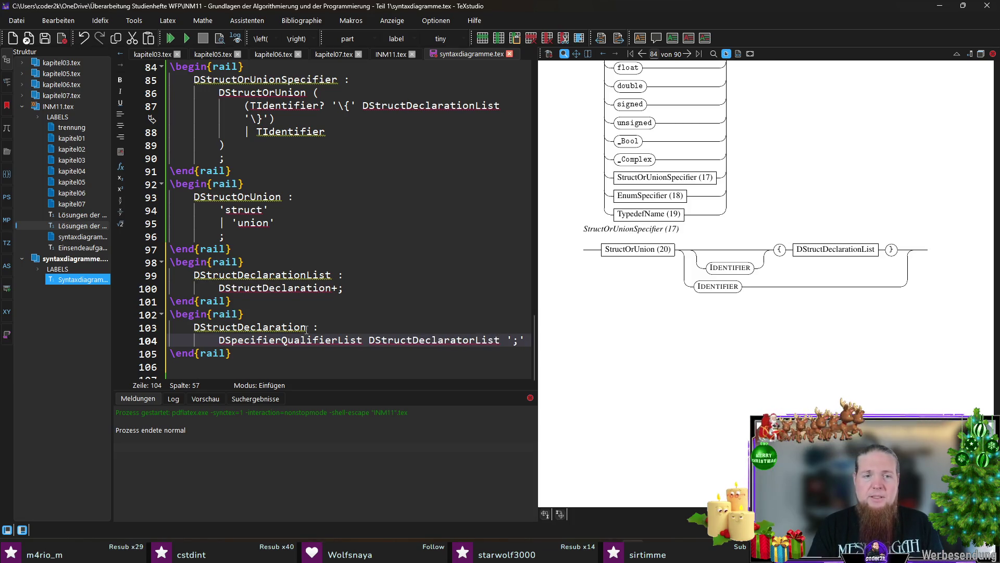
pyautogui.press('Return')
pyautogui.write(';')
# - Move the DStructDeclarationList rule's closing semicolon onto its own indented line
pyautogui.press('Up')
pyautogui.press('Up')
pyautogui.press('Up')
pyautogui.press('End')
pyautogui.press('Left')
pyautogui.press('Return')
pyautogui.hotkey('ctrl', 'End')
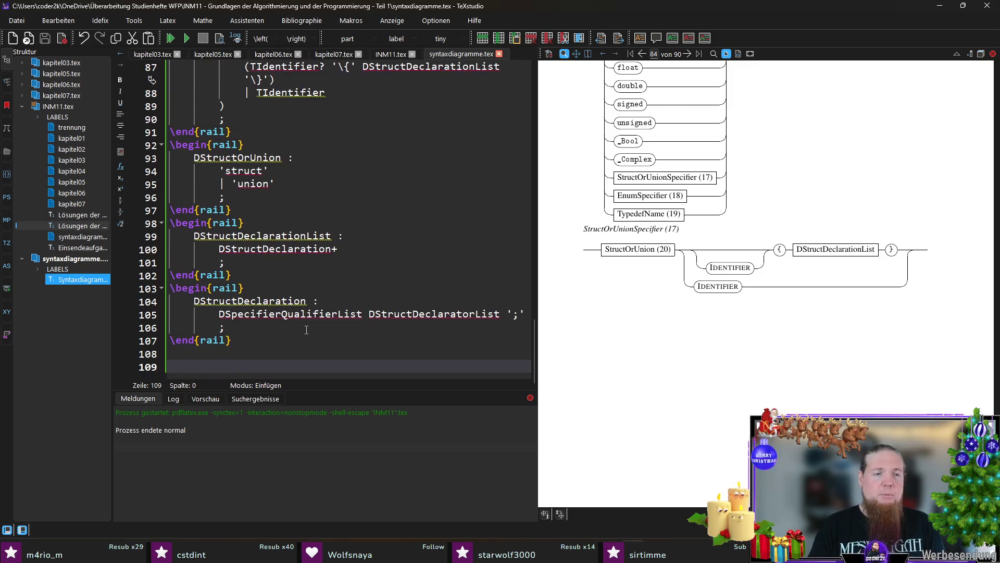
pyautogui.press('Up')
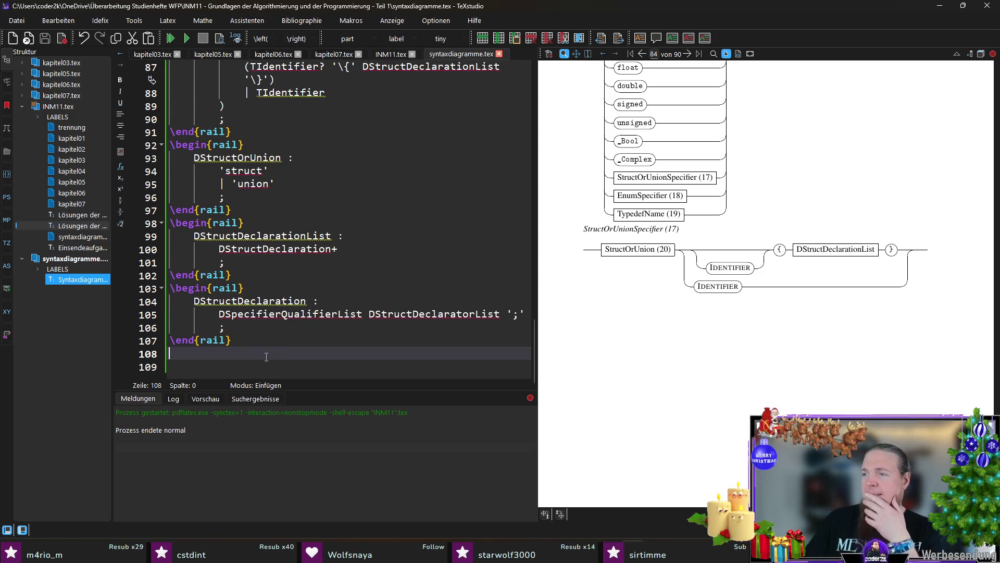
# - Pick DSpecifierQualifierList as the next rule to define and position the caret on empty line 108
pyautogui.doubleClick(265, 301)
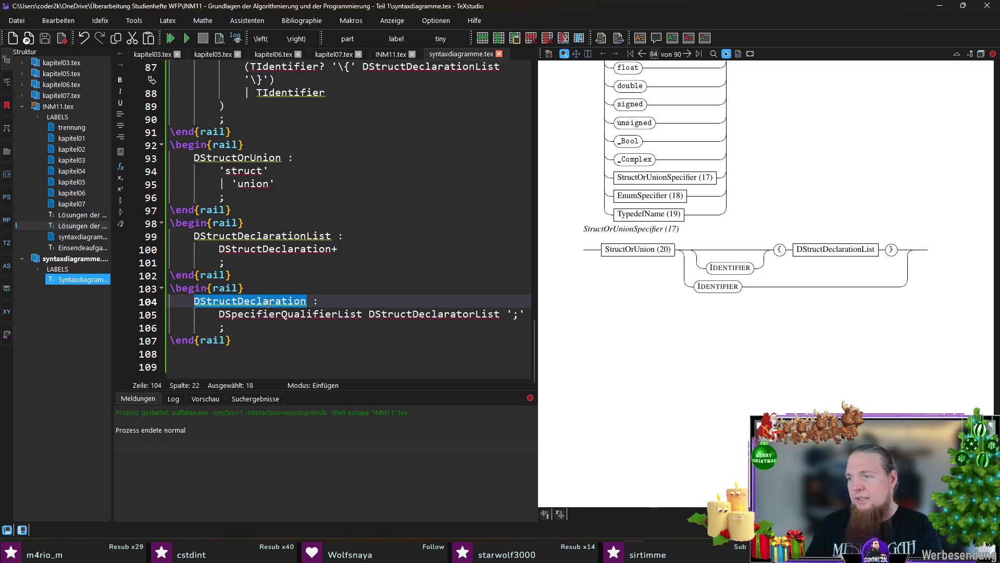
pyautogui.doubleClick(286, 314)
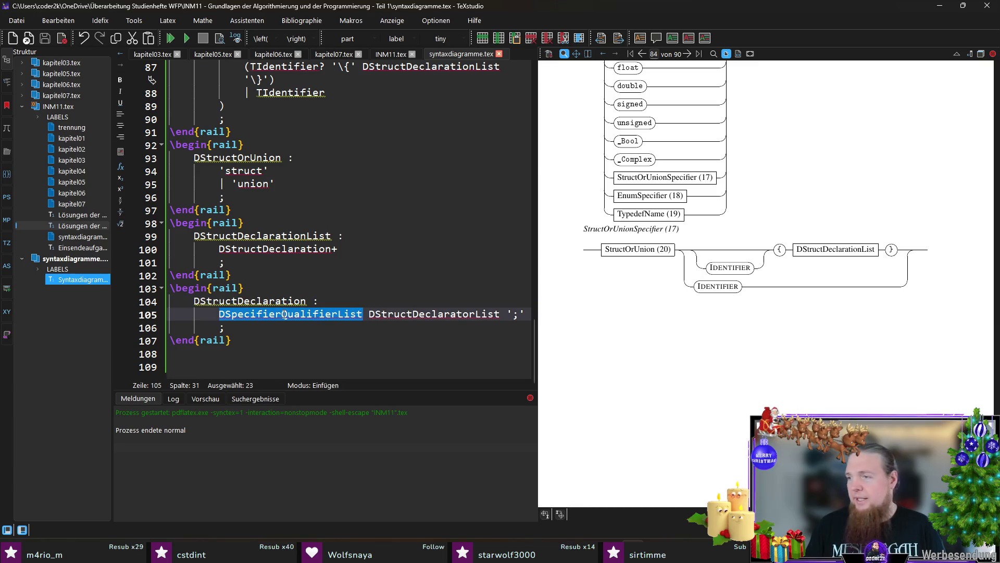
pyautogui.click(264, 367)
pyautogui.press('Up')
pyautogui.write('\\rail')
# - Insert a rail block for DSpecifierQualifierList with the indented body '(DTypeSpecifier | DTypeQualifier) +'
pyautogui.press('Return')
pyautogui.hotkey('ctrl', 'v')
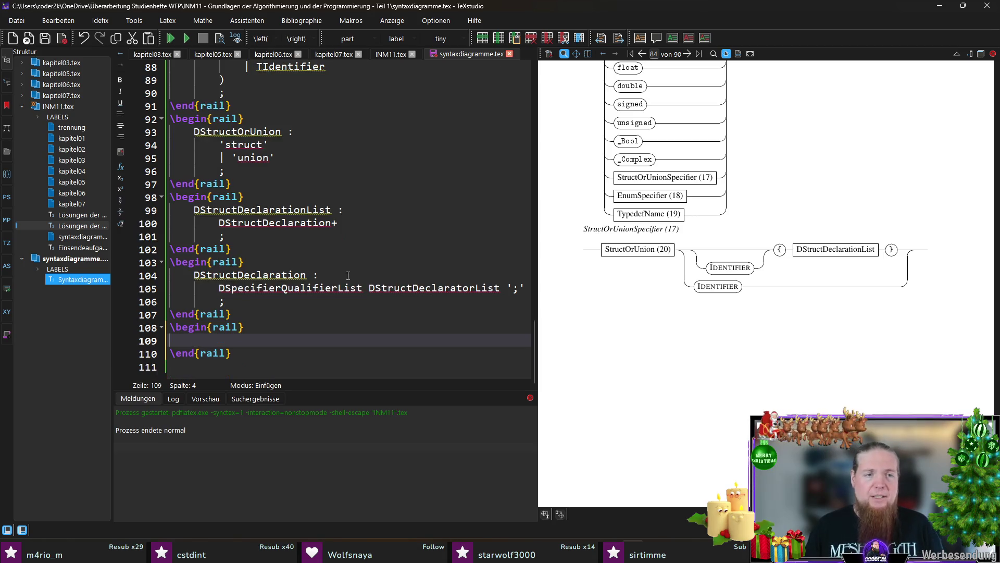
pyautogui.write(':')
pyautogui.press('Return')
pyautogui.press('Tab')
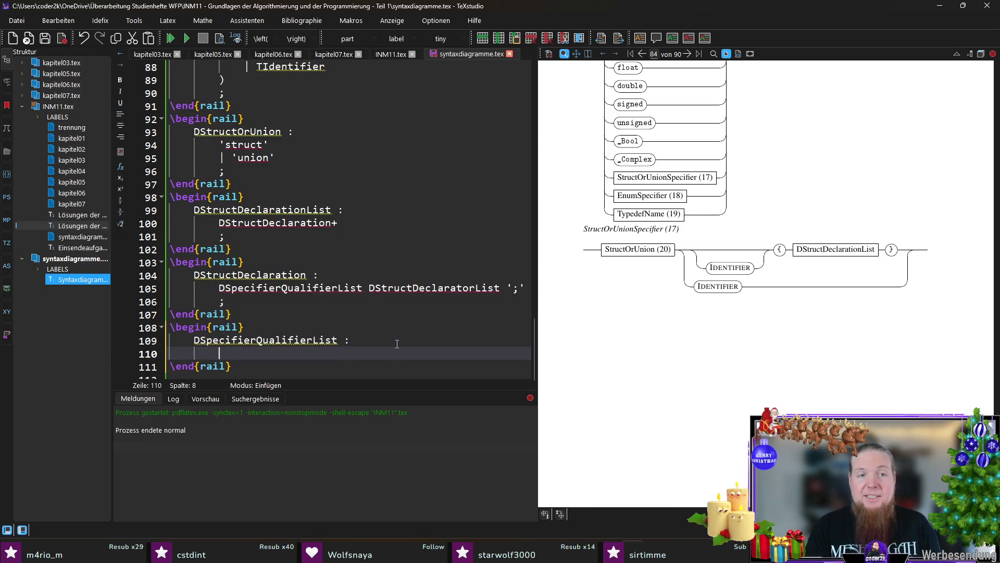
pyautogui.scroll(-1, 397, 344)
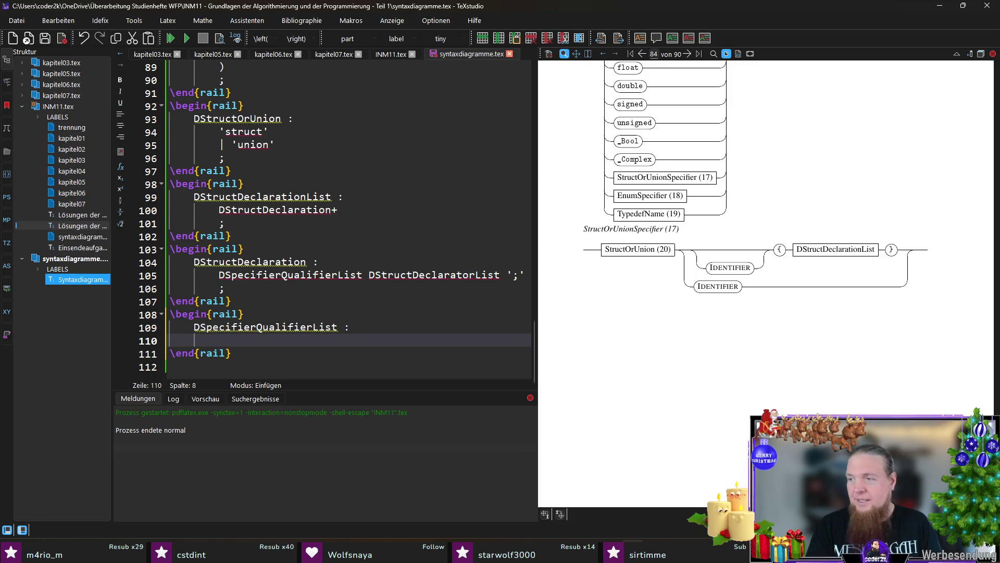
pyautogui.write('DTy')
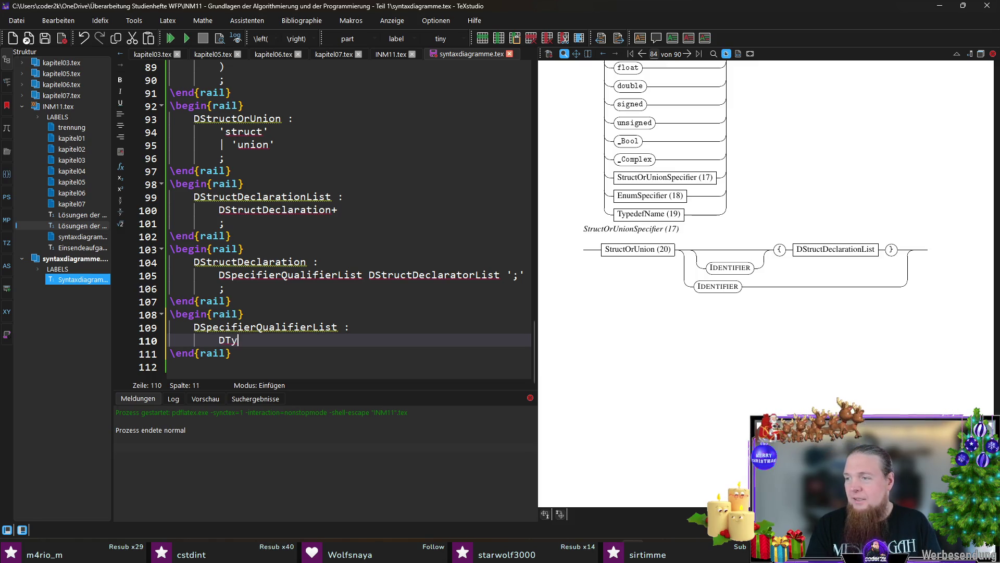
pyautogui.write('peSpecifier')
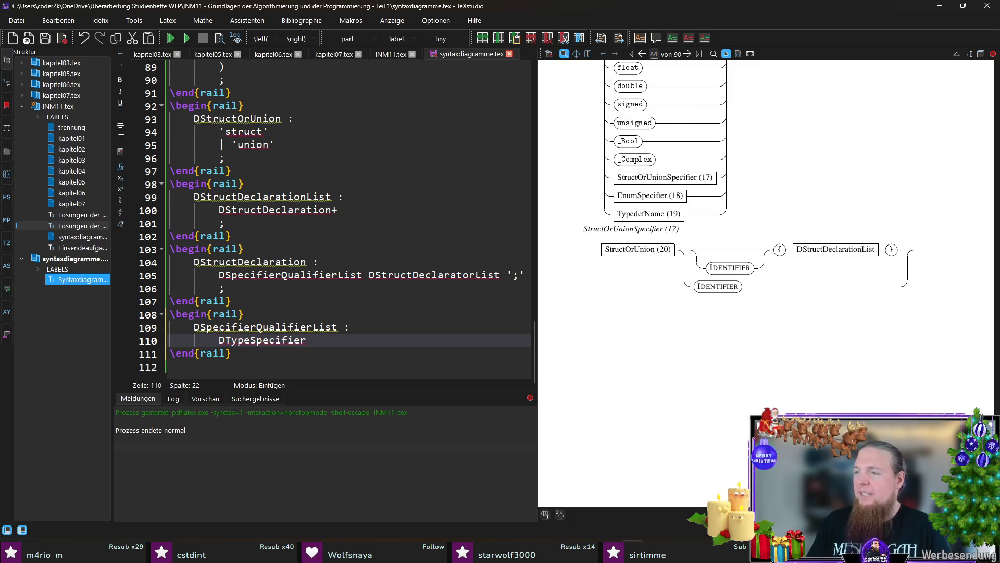
pyautogui.write(' | ')
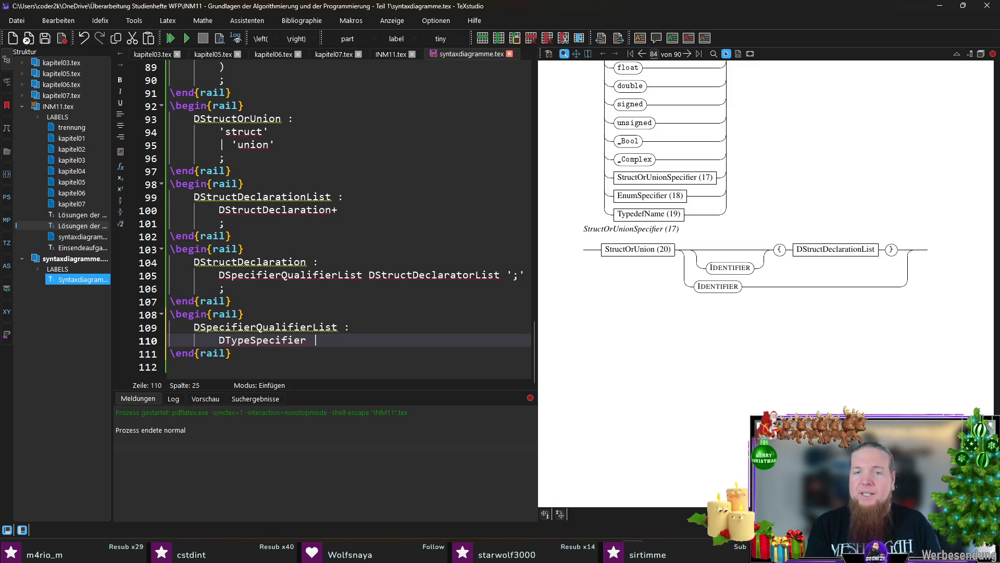
pyautogui.write('DTypeQualifier')
pyautogui.hotkey('shift', 'Home')
pyautogui.write('(')
pyautogui.press('End')
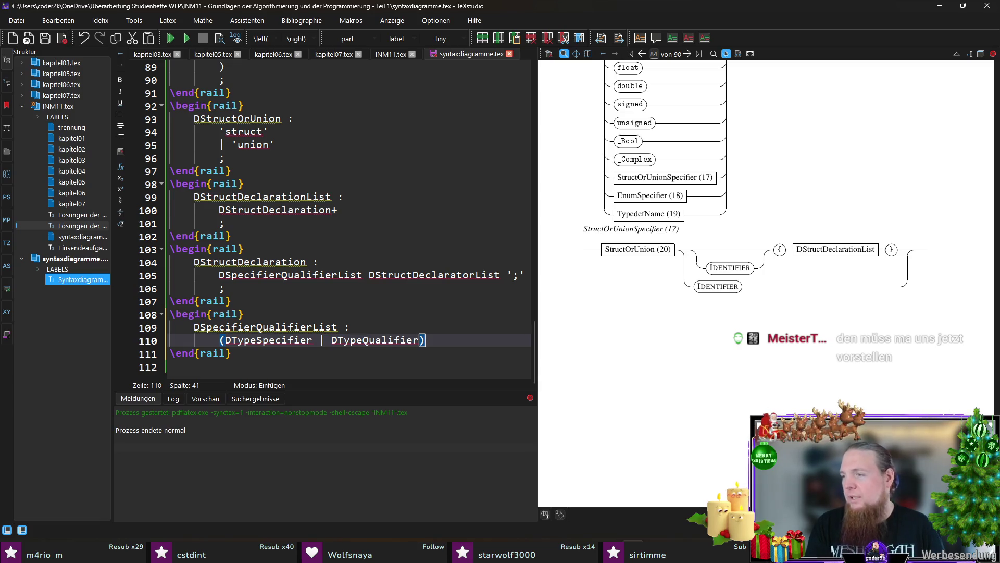
pyautogui.write('+')
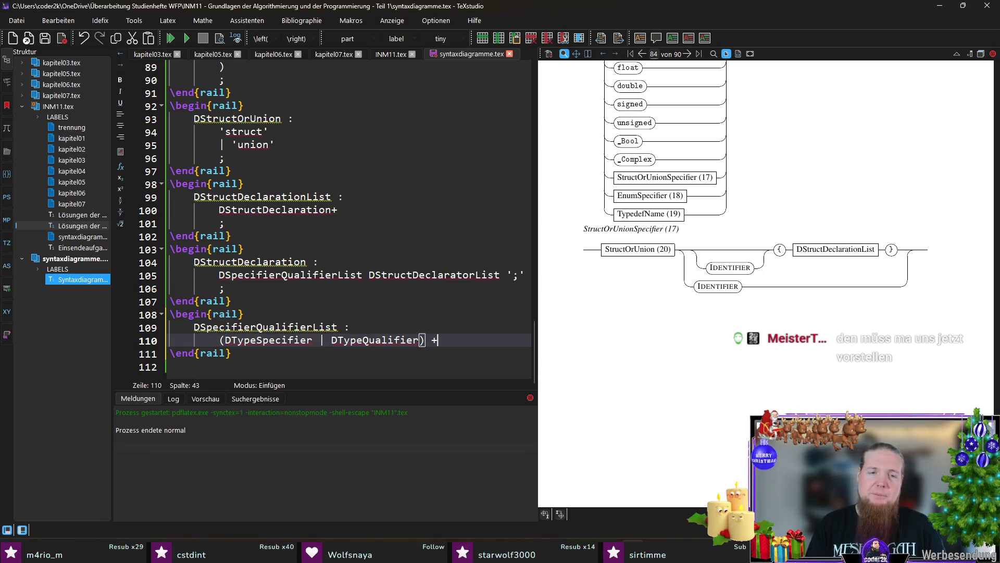
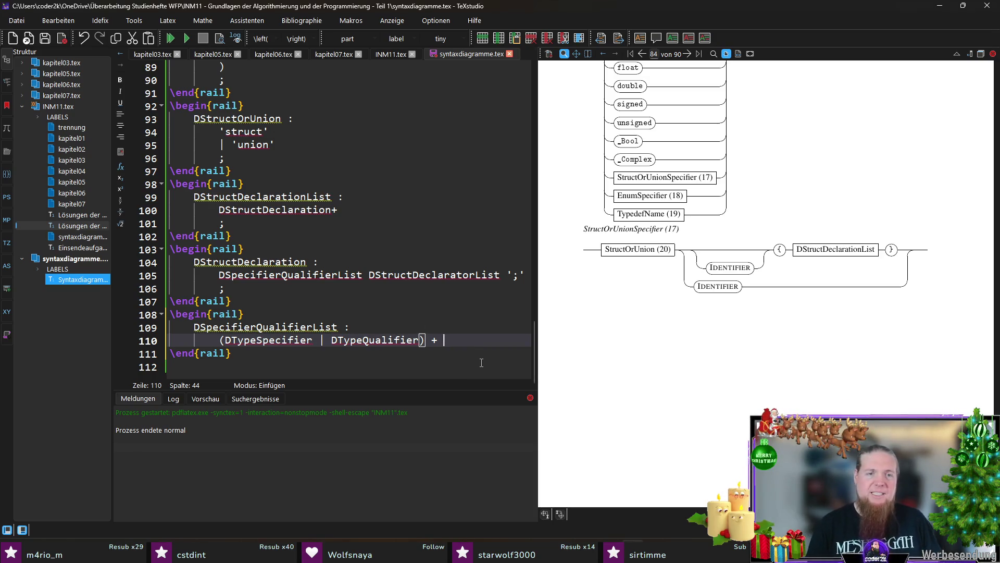
# - Close line 110 as ')+;' for the repeated TypeSpecifier/TypeQualifier group, save and compile
pyautogui.press('BackSpace')
pyautogui.press('Left')
pyautogui.press('BackSpace')
pyautogui.press('End')
pyautogui.hotkey('ctrl', 's')
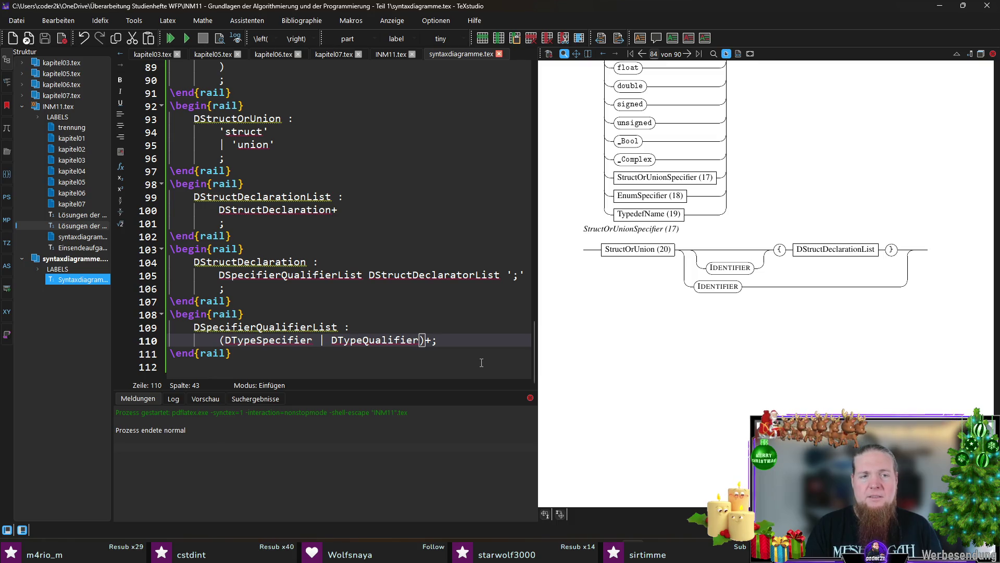
pyautogui.press('F5')
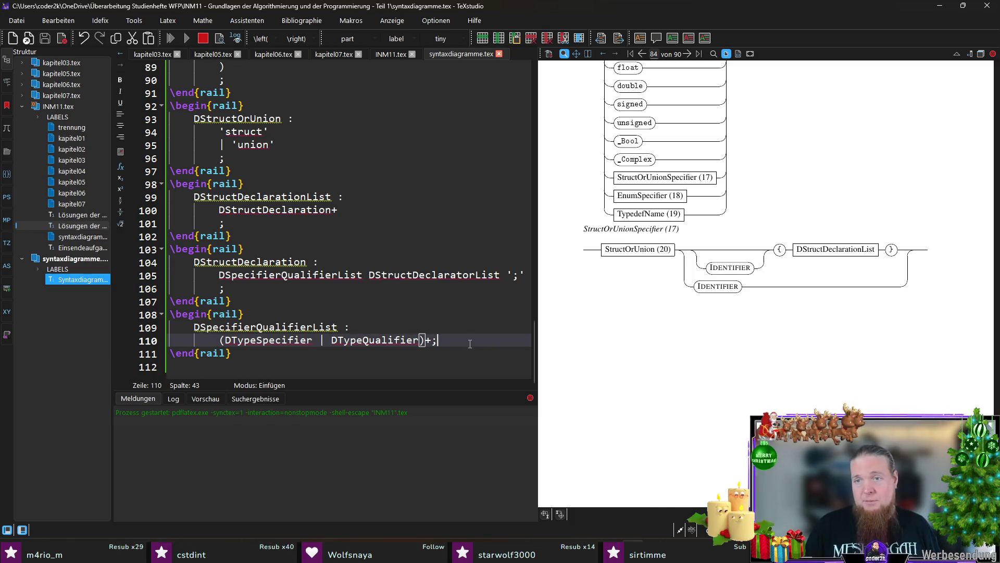
# - Rerun rail on INM11 in Git Bash, recompile, then snap the C99 PDF to the left half
pyautogui.hotkey('alt', 'Tab')
pyautogui.press('Up')
pyautogui.press('Return')
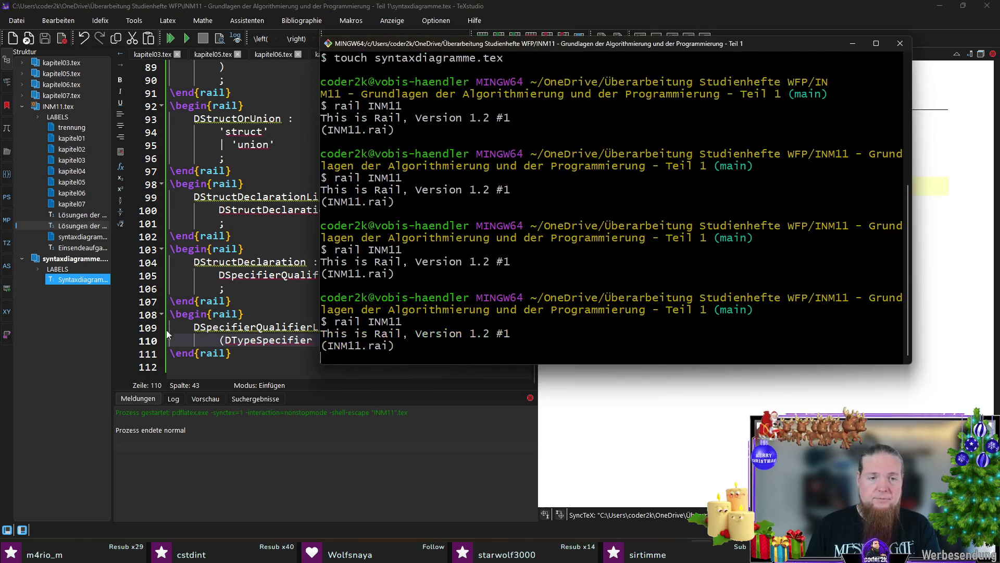
pyautogui.click(255, 349)
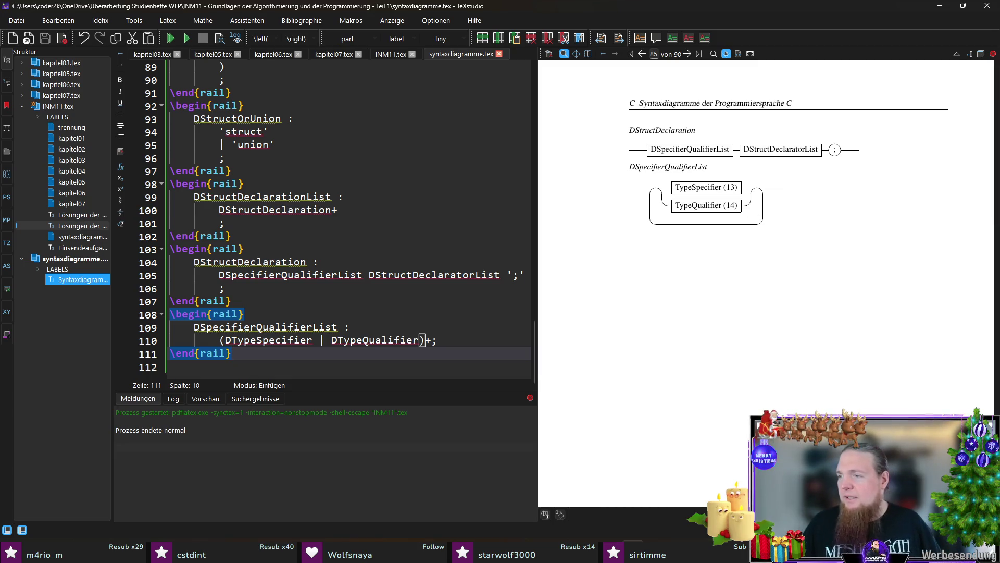
pyautogui.hotkey('alt', 'Tab')
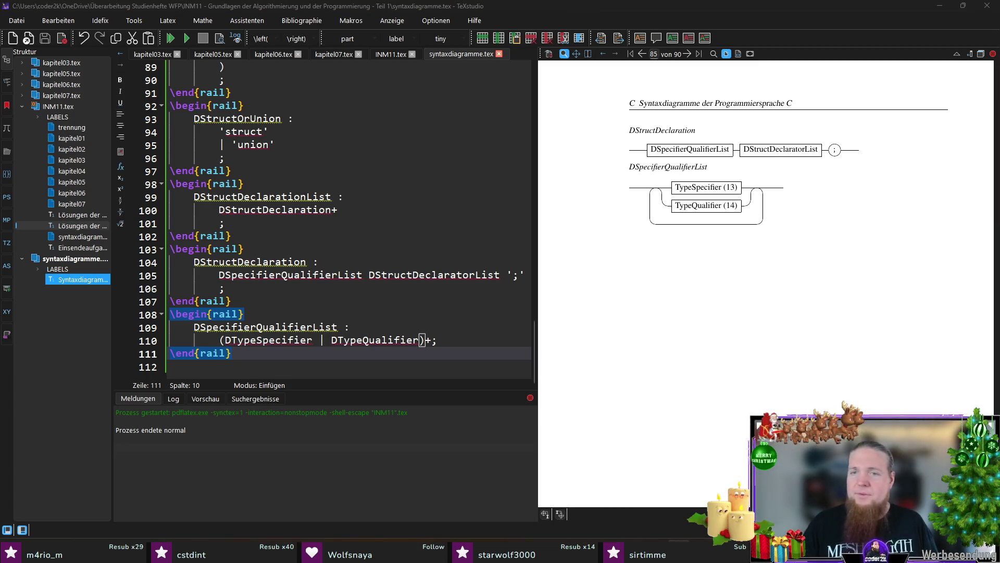
pyautogui.moveTo(507, 9); pyautogui.dragTo(3, 137)
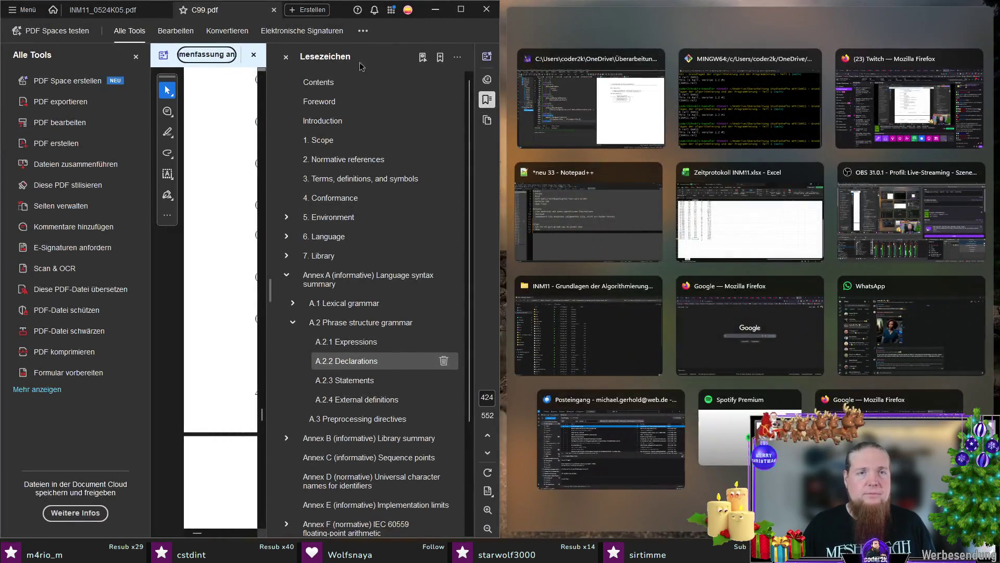
# - Hide the Lesezeichen and Alle Tools panels and highlight the type-specifier alternative in the rule
pyautogui.click(285, 57)
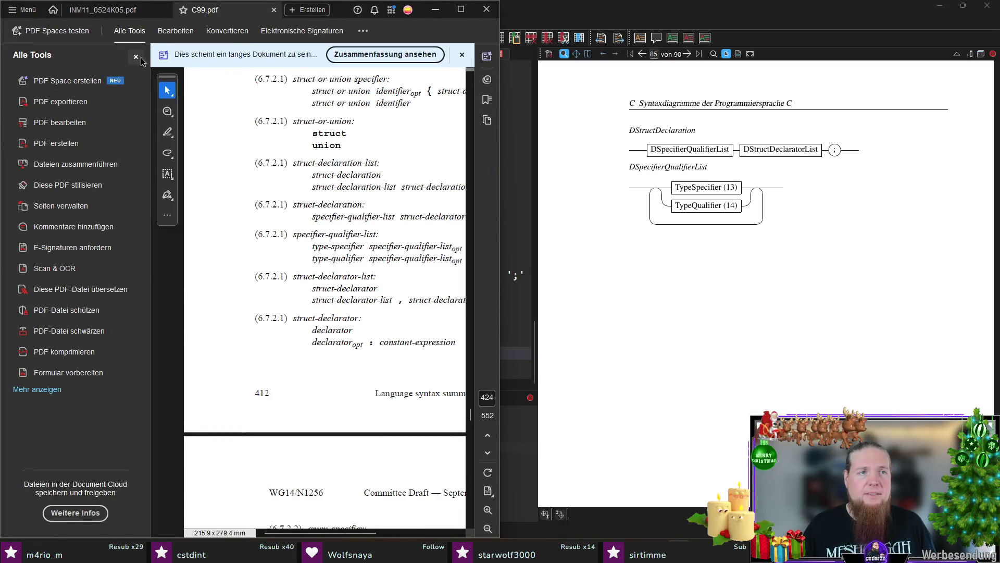
pyautogui.click(135, 57)
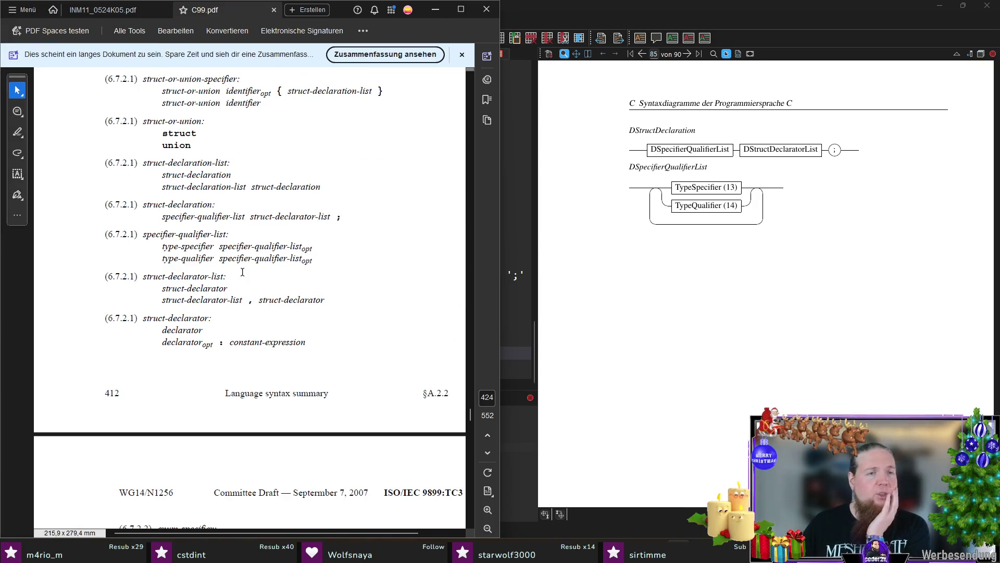
pyautogui.moveTo(163, 247); pyautogui.dragTo(292, 247)
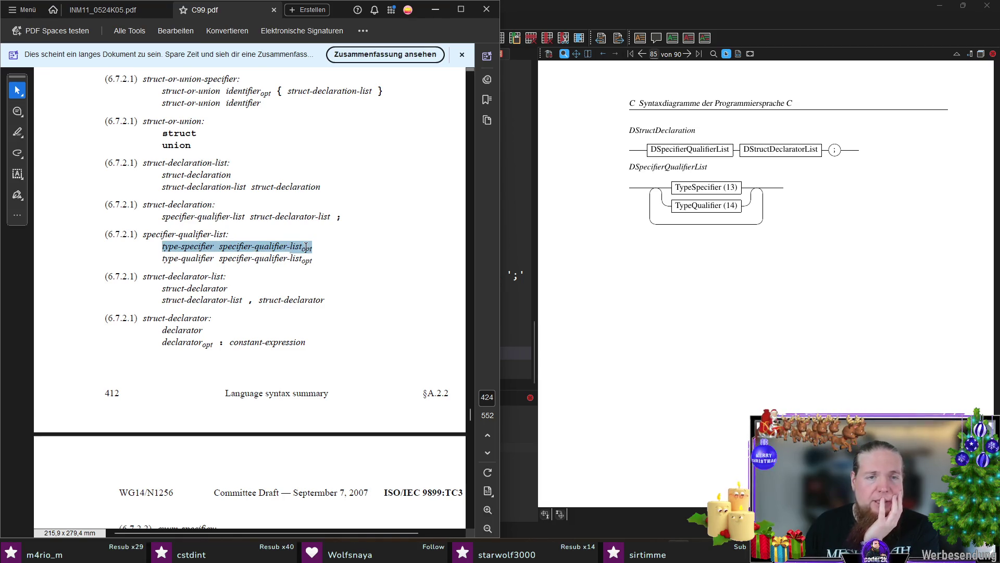
pyautogui.moveTo(305, 247); pyautogui.dragTo(307, 247)
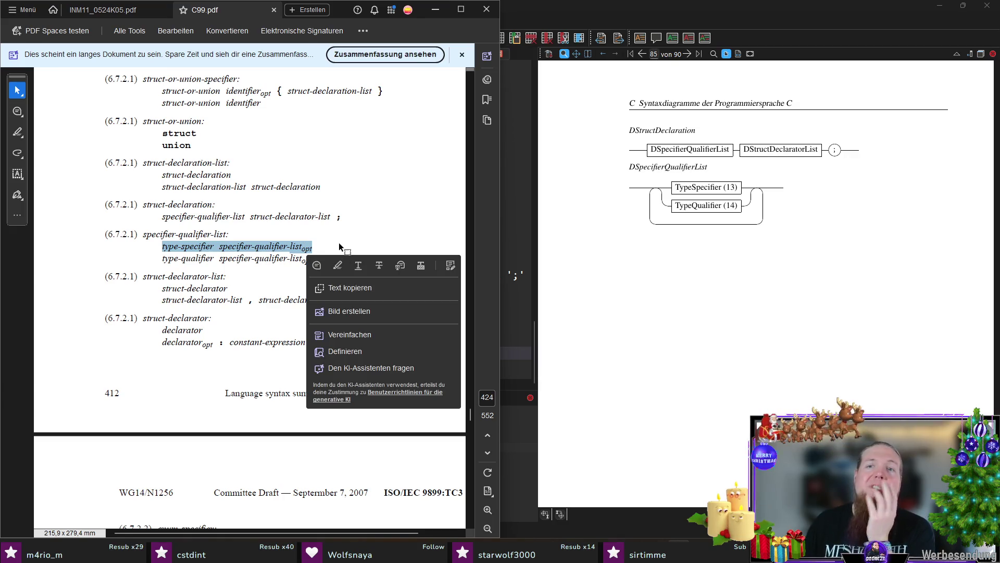
pyautogui.click(339, 244)
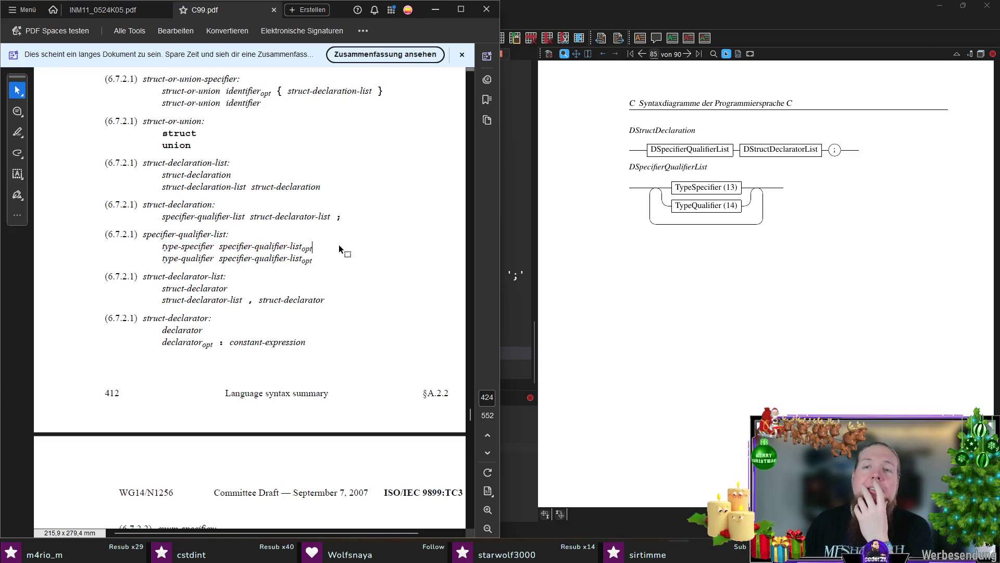
# - Highlight the recursive specifier-qualifier-list and type-specifier terms, then return to TeXstudio
pyautogui.moveTo(219, 246); pyautogui.dragTo(312, 245)
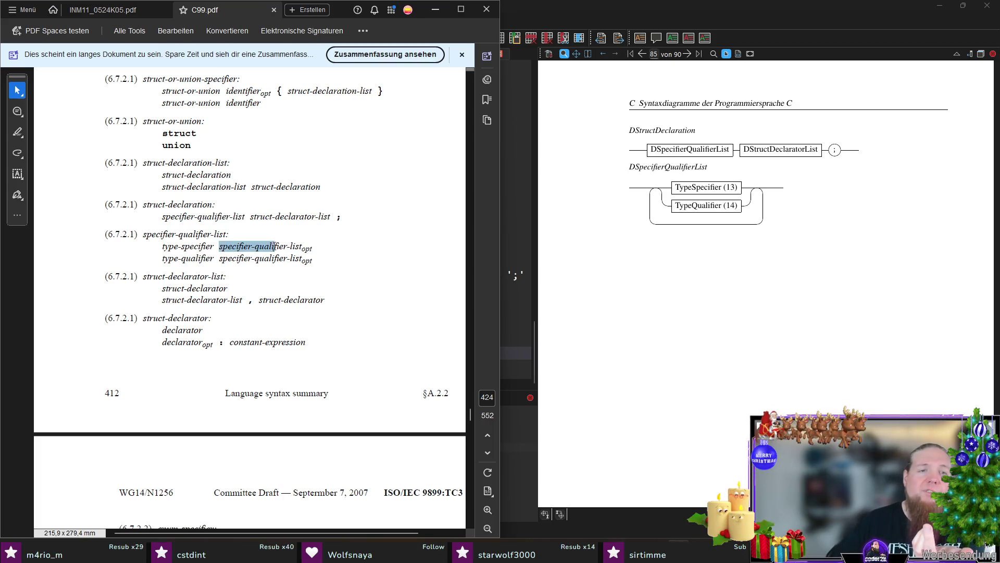
pyautogui.moveTo(162, 247); pyautogui.dragTo(213, 245)
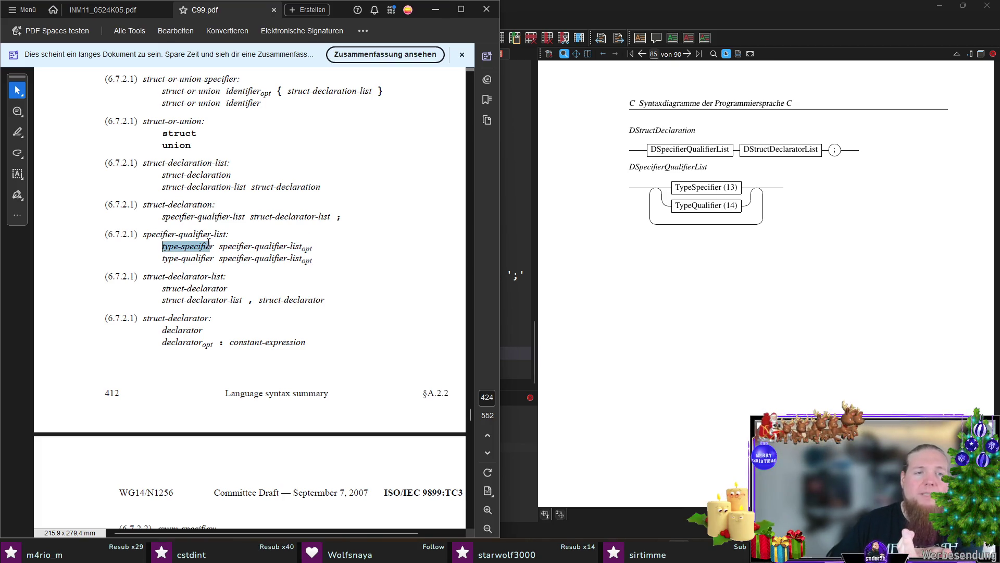
pyautogui.click(214, 247)
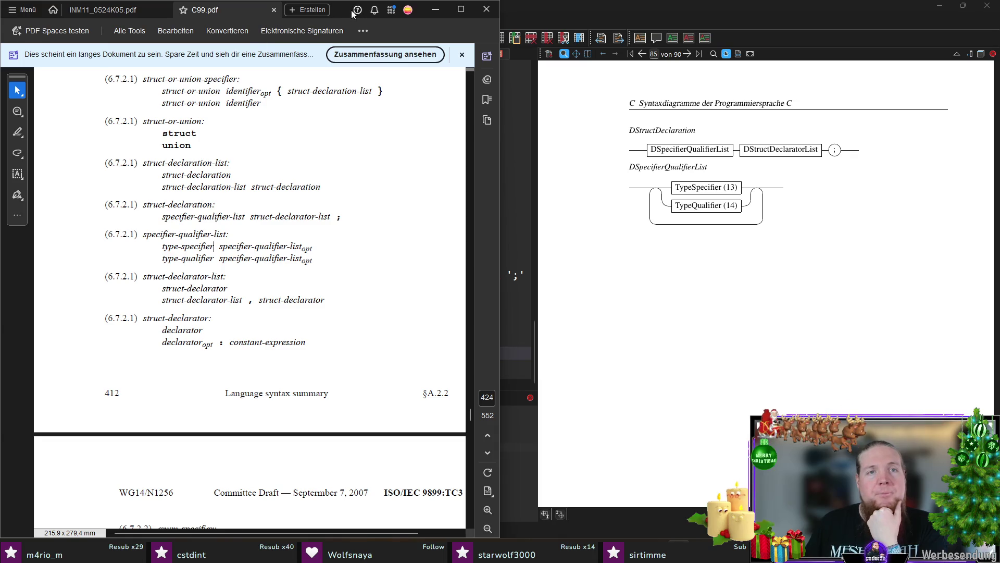
pyautogui.click(504, 35)
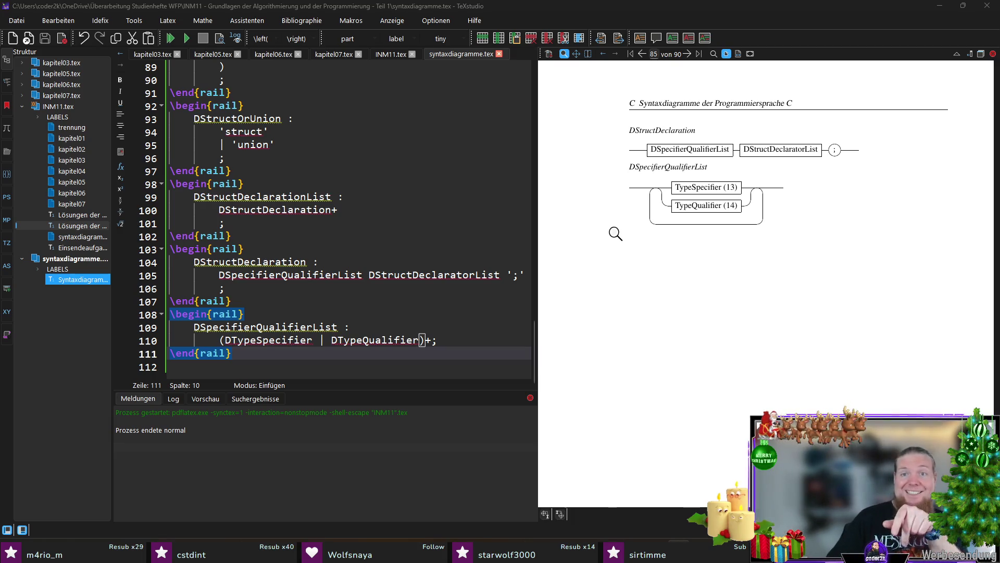
pyautogui.scroll(2, 617, 234)
pyautogui.scroll(1, 626, 239)
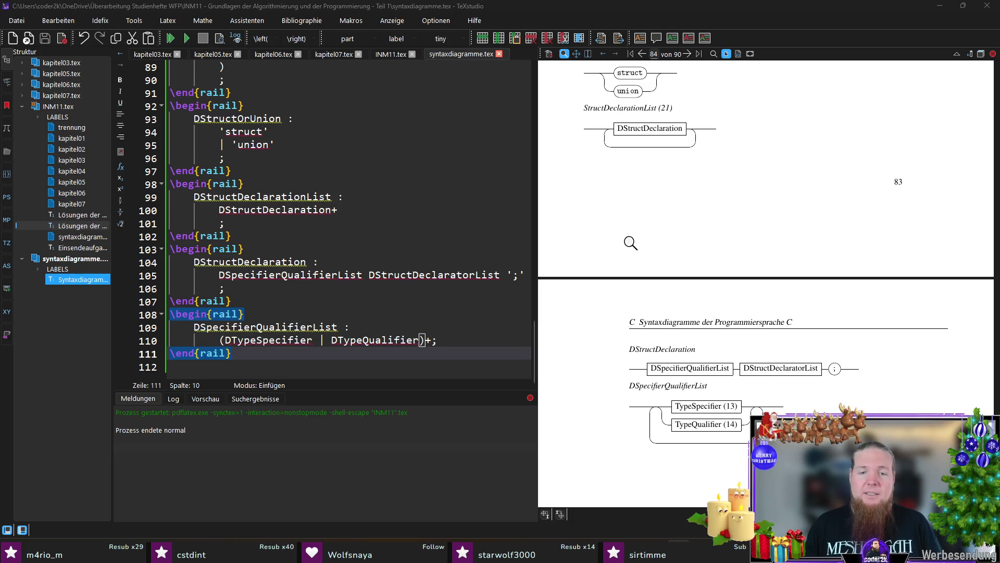
pyautogui.scroll(1, 646, 241)
pyautogui.scroll(1, 661, 247)
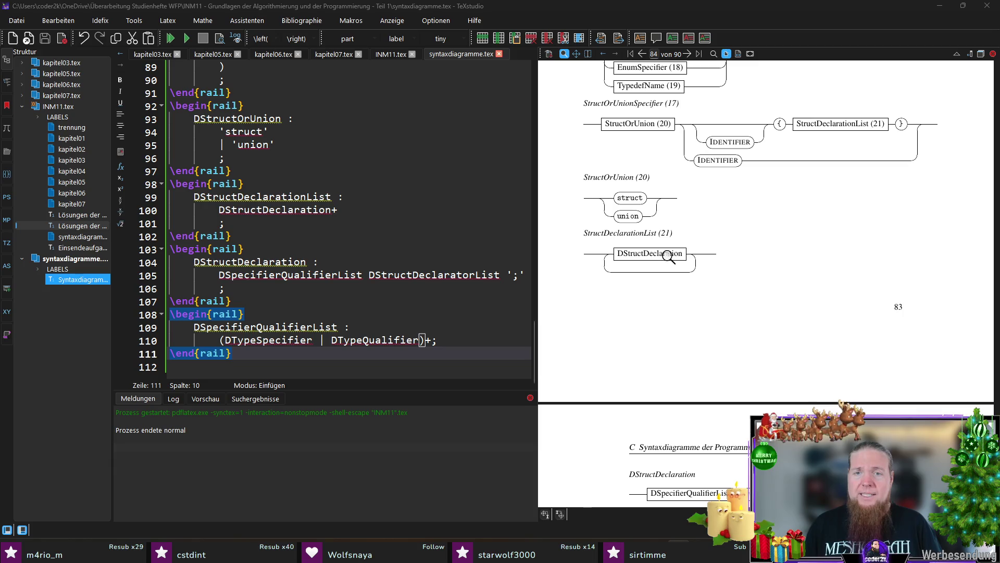
# - Add \railalias{DStructDeclaration}{StructDeclaration (22)} to INM11.tex, copying the name from syntaxdiagramme.tex
pyautogui.doubleClick(259, 262)
pyautogui.hotkey('ctrl', 'c')
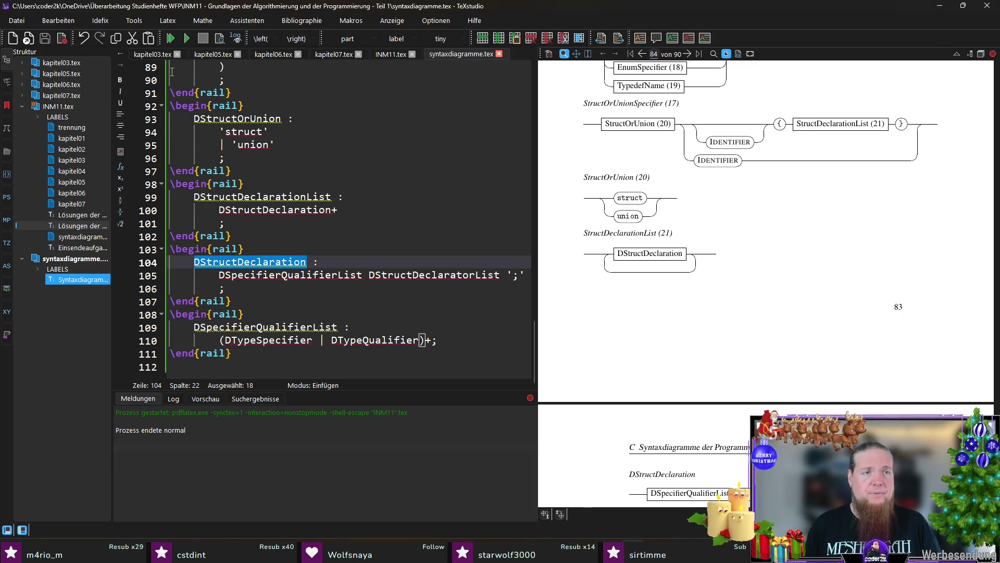
pyautogui.click(395, 55)
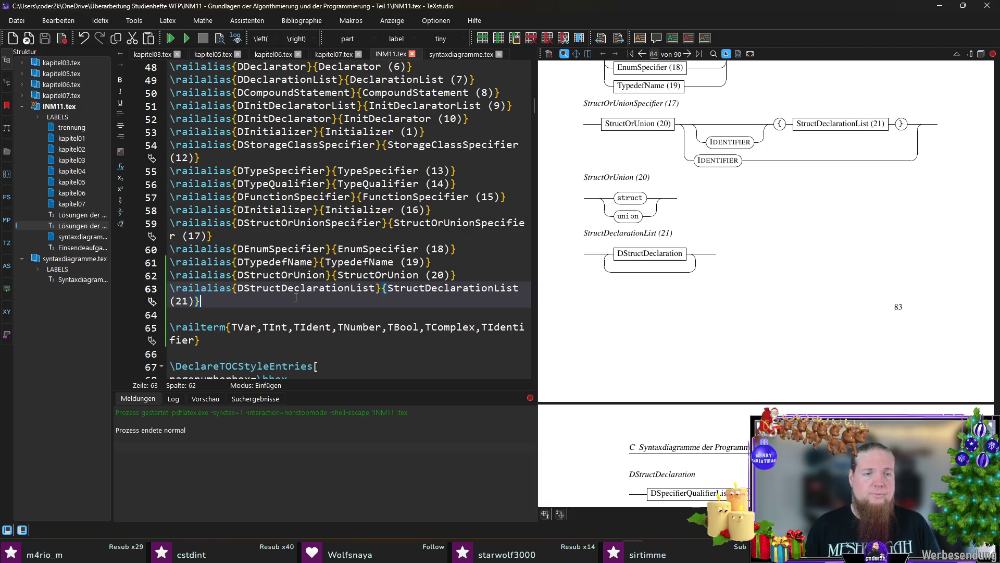
pyautogui.press('Return')
pyautogui.write('ailalias{}{name')
pyautogui.press('Return')
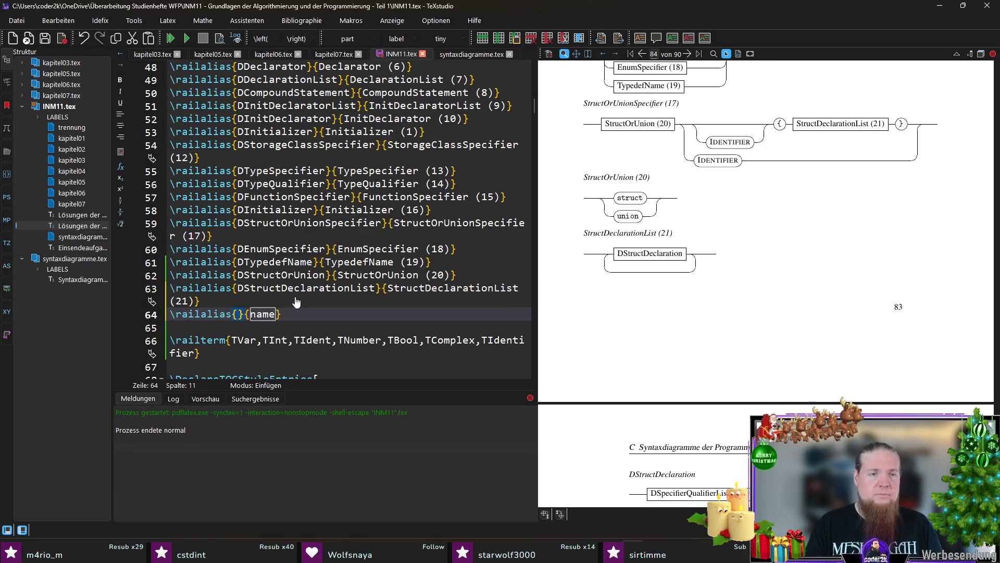
pyautogui.hotkey('ctrl', 'v')
pyautogui.press('Tab')
pyautogui.hotkey('ctrl', 'v')
pyautogui.press('Delete')
pyautogui.press('End')
pyautogui.press('Left')
pyautogui.write('(22)')
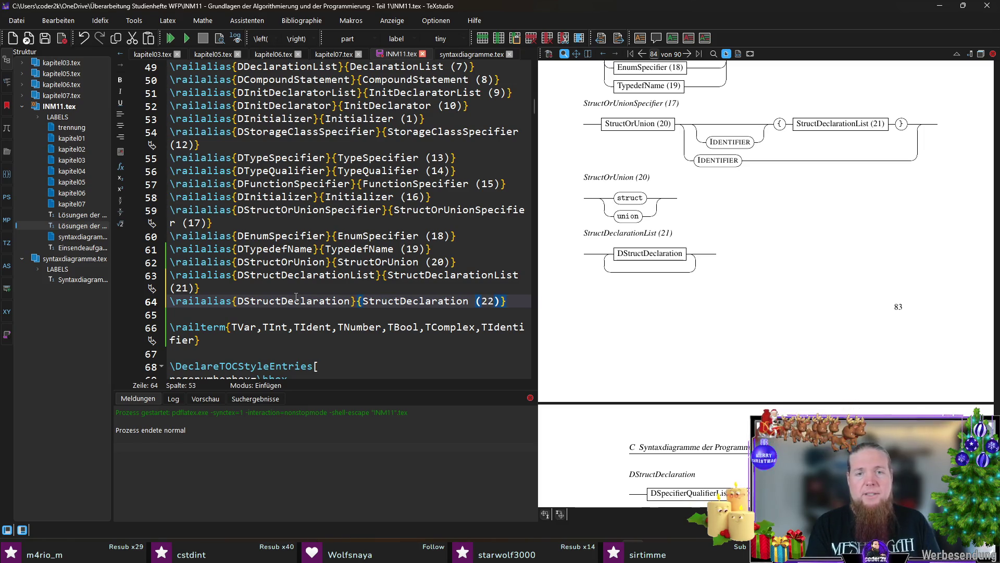
pyautogui.scroll(-2, 701, 222)
pyautogui.scroll(-2, 702, 222)
pyautogui.scroll(-1, 701, 222)
# - Copy DSpecifierQualifierList over and remove a mistakenly completed rail block in INM11.tex
pyautogui.click(475, 54)
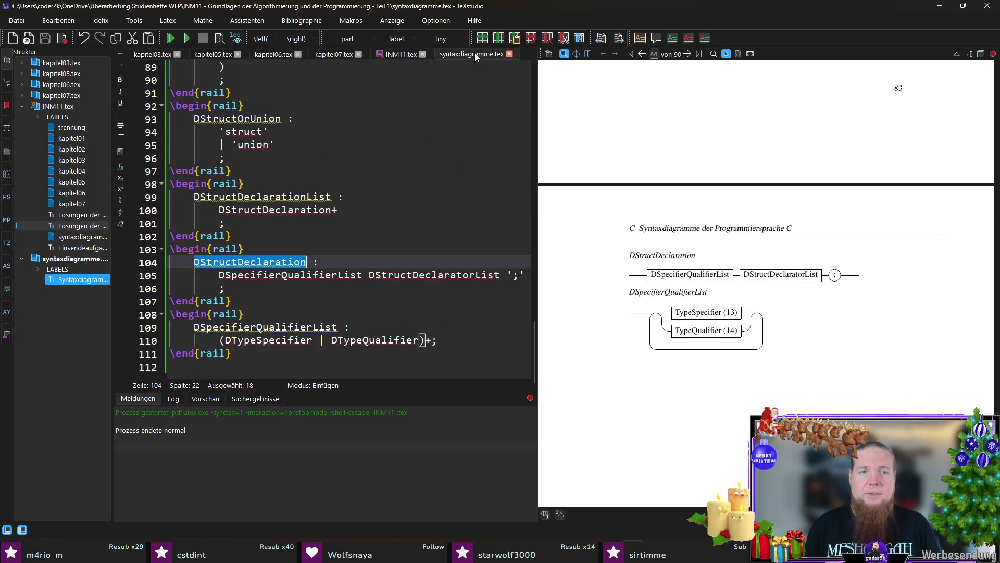
pyautogui.doubleClick(296, 275)
pyautogui.hotkey('ctrl', 'c')
pyautogui.click(400, 54)
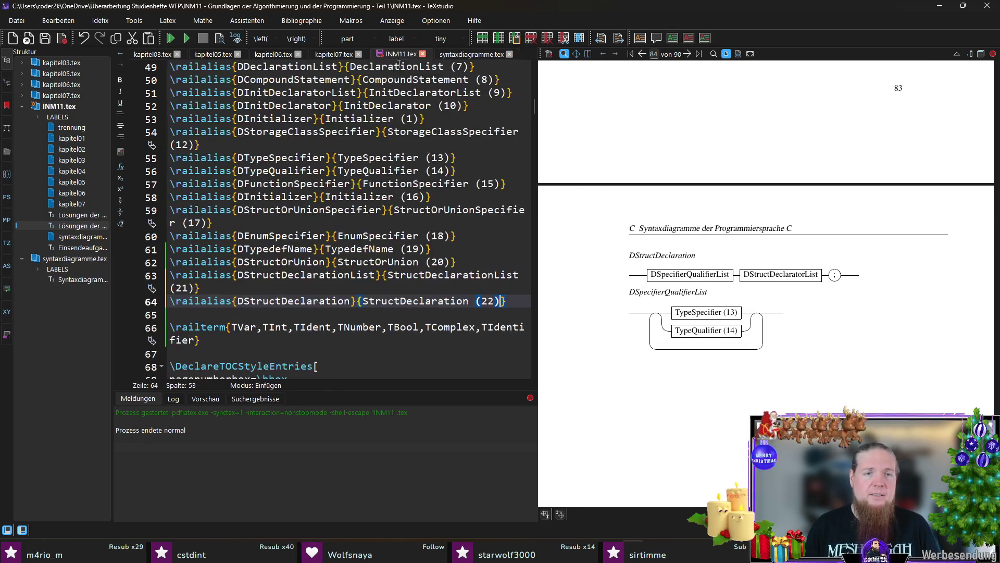
pyautogui.press('Return')
pyautogui.write('\x08egin{rail}')
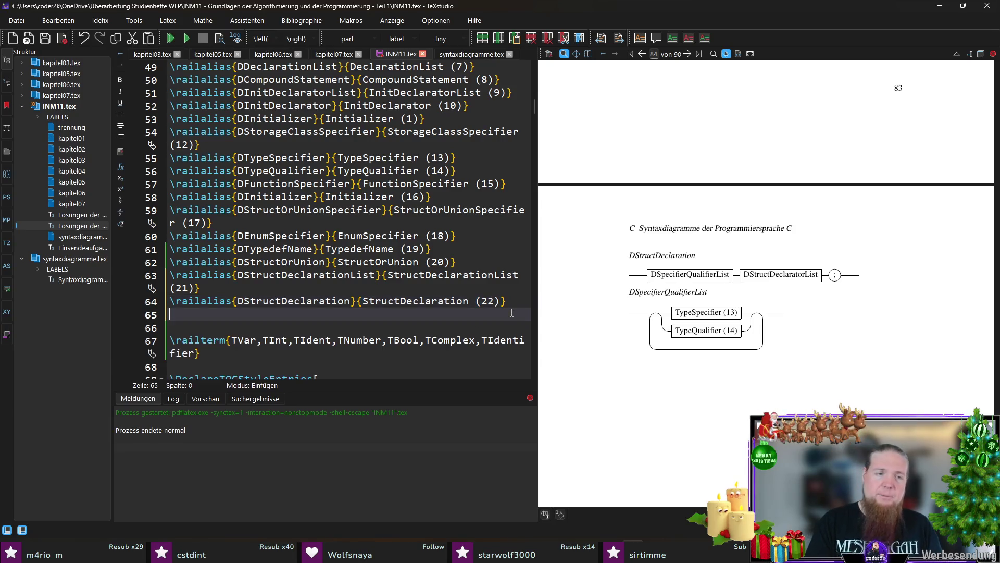
pyautogui.press('Return')
pyautogui.press('Up')
pyautogui.press('Home')
pyautogui.hotkey('shift', 'Down')
pyautogui.hotkey('shift', 'Down')
pyautogui.hotkey('shift', 'End')
pyautogui.write('ail')
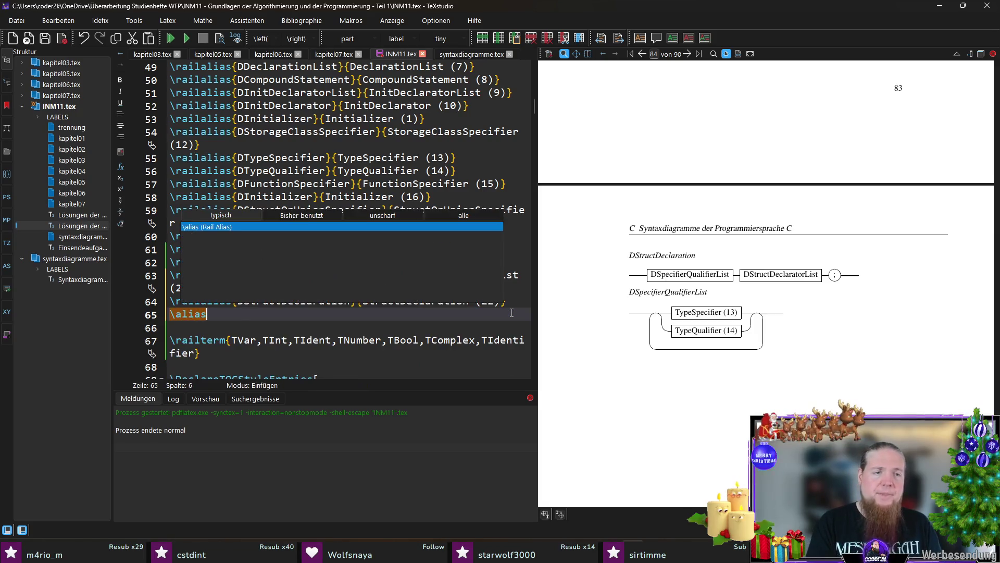
# - Add \railalias{DSpecifierQualifierList}{SpecifierQualifierList (23)}, save INM11.tex and return to the grammar file
pyautogui.press('Return')
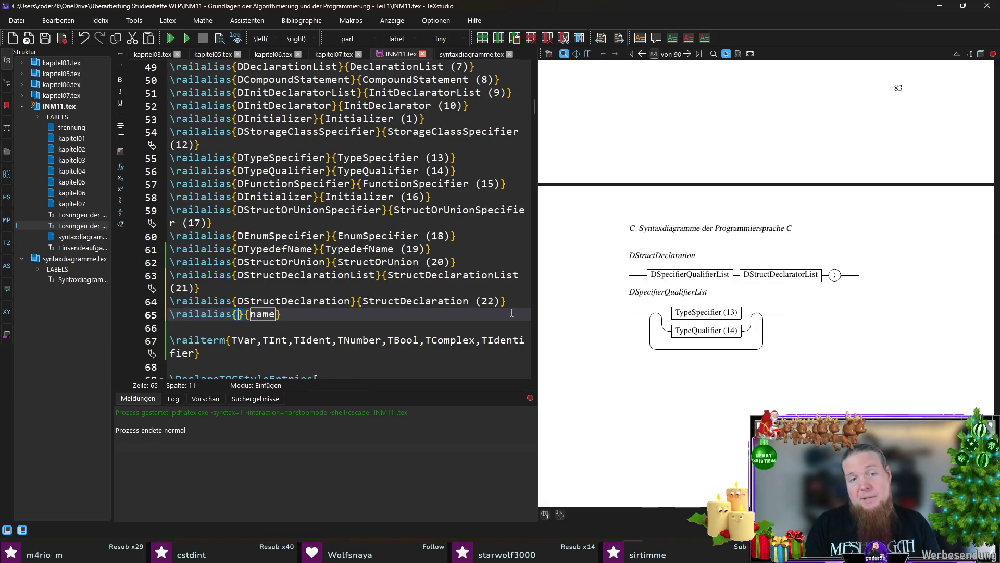
pyautogui.hotkey('ctrl', 'v')
pyautogui.press('Tab')
pyautogui.hotkey('ctrl', 'v')
pyautogui.press('Delete')
pyautogui.press('End')
pyautogui.write('(23)')
pyautogui.hotkey('ctrl', 's')
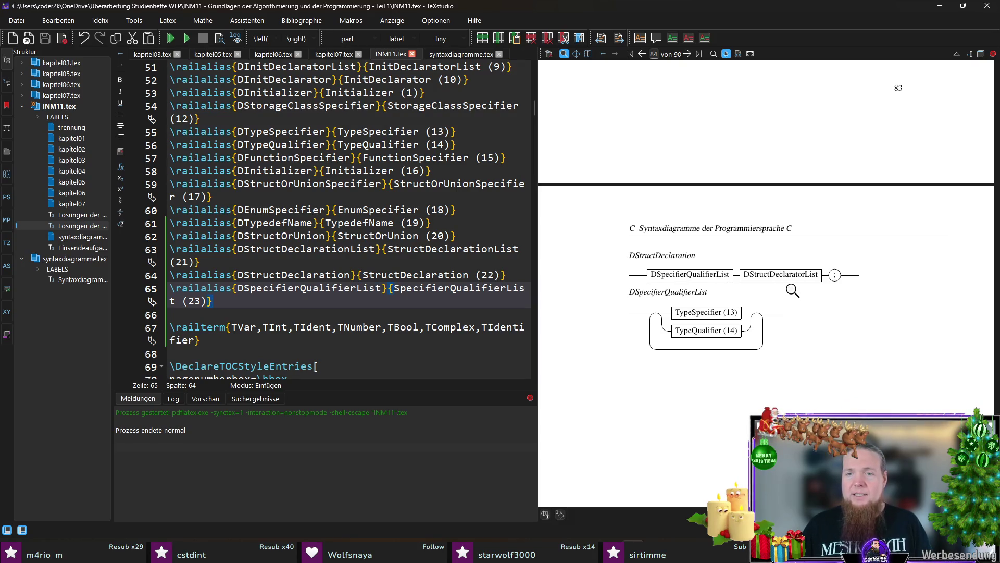
pyautogui.click(470, 54)
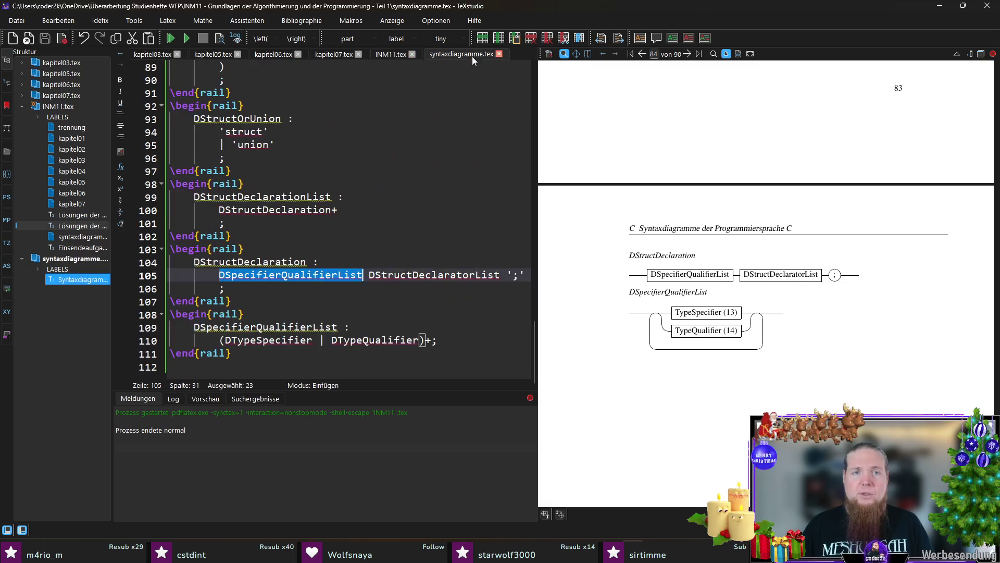
# - Add a \railalias for DStructDeclaratorList labelled StructDeclaratorList (24) in INM11.tex
pyautogui.doubleClick(435, 275)
pyautogui.hotkey('ctrl', 'c')
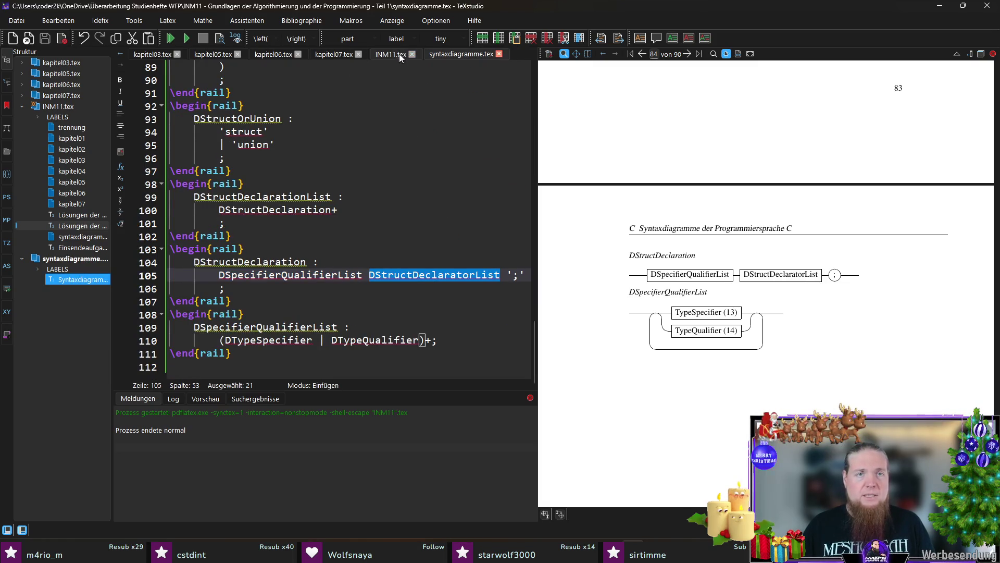
pyautogui.click(391, 54)
pyautogui.press('Return')
pyautogui.write('ail')
pyautogui.press('Return')
pyautogui.hotkey('ctrl', 'v')
pyautogui.hotkey('ctrl', 'v')
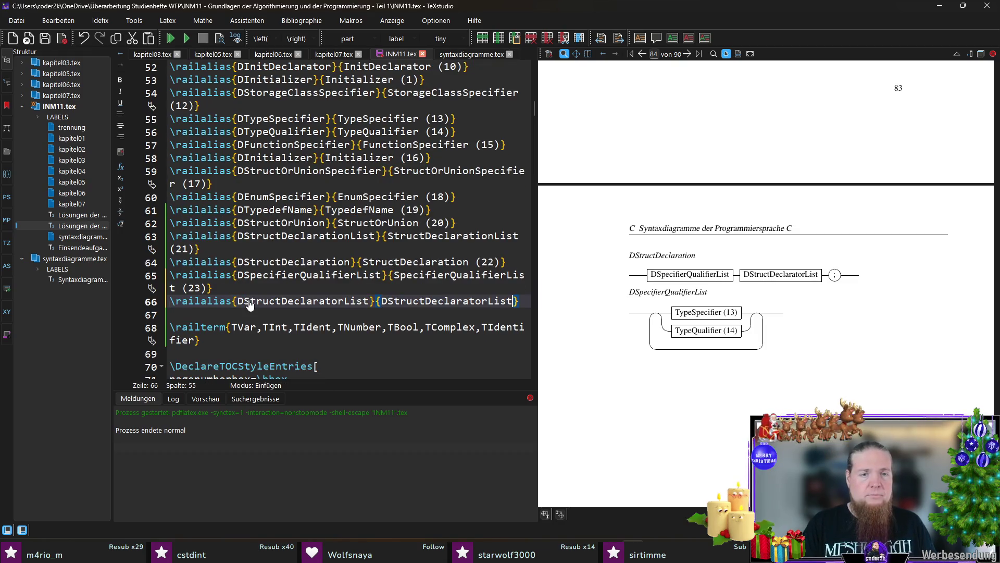
pyautogui.write('(24)')
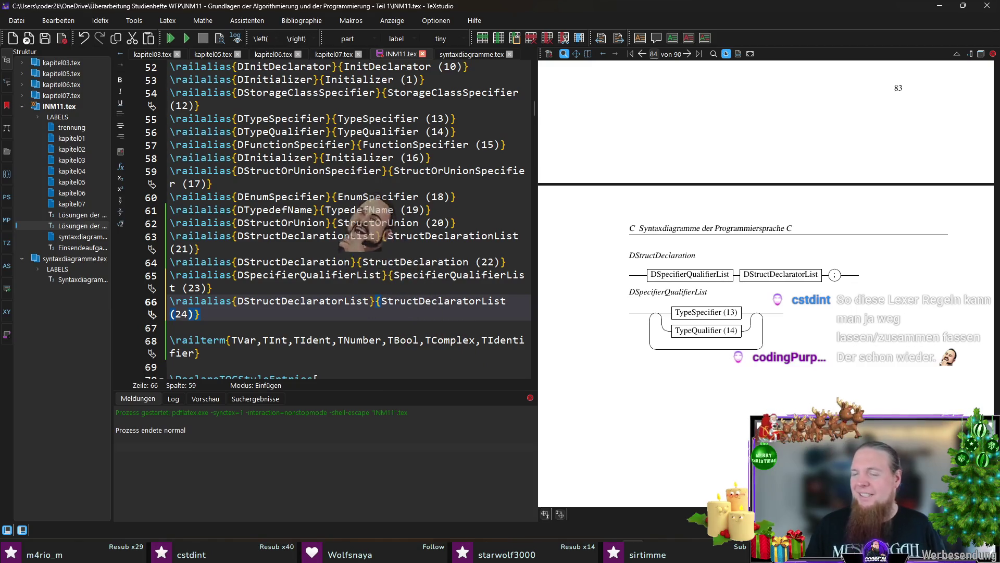
# - Save INM11.tex and switch back to syntaxdiagramme.tex
pyautogui.click(283, 314)
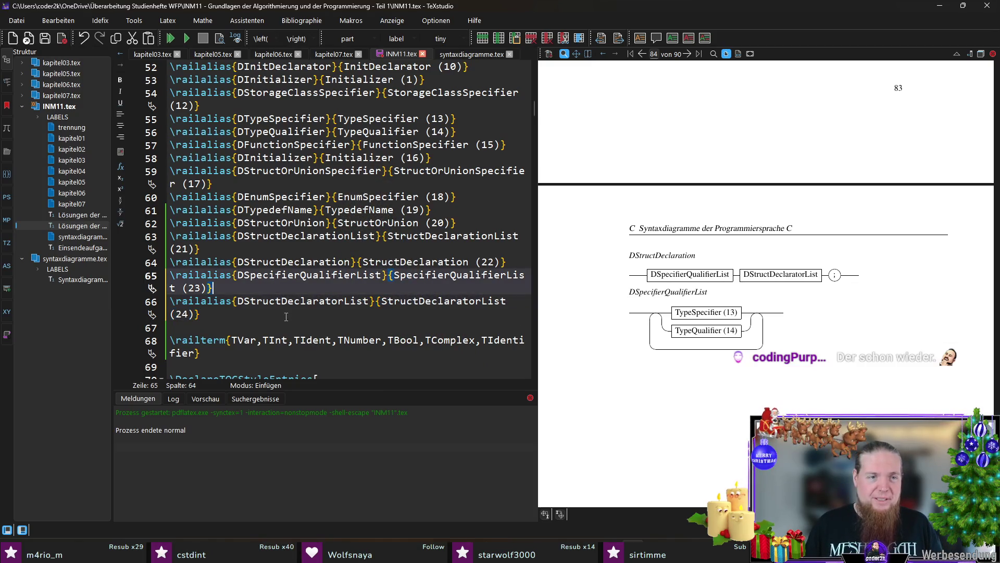
pyautogui.hotkey('ctrl', 's')
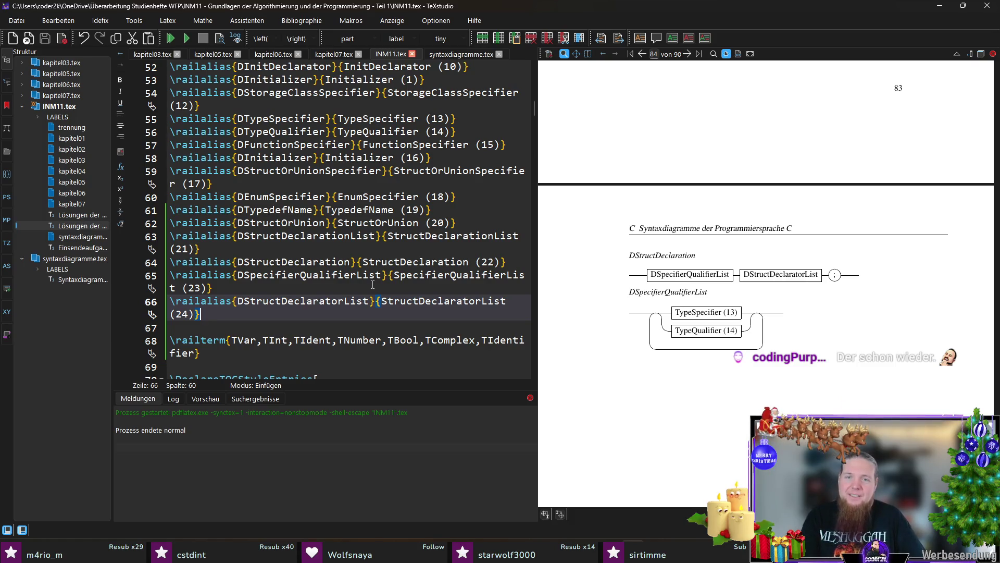
pyautogui.click(344, 300)
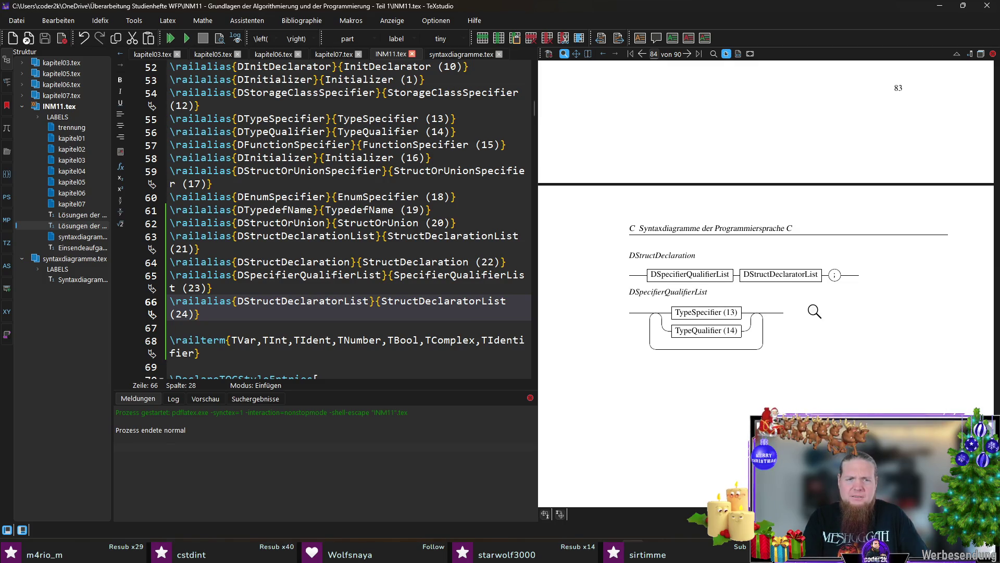
pyautogui.click(460, 55)
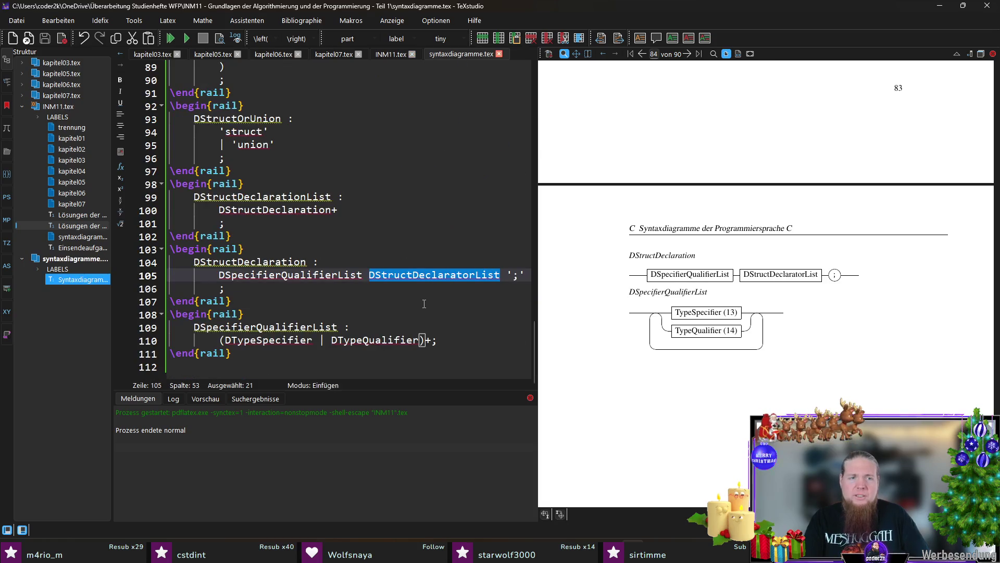
# - Write a rail block at file end: DStructDeclaratorList : DStructDeclarator + ',' ;
pyautogui.click(349, 365)
pyautogui.write('\\')
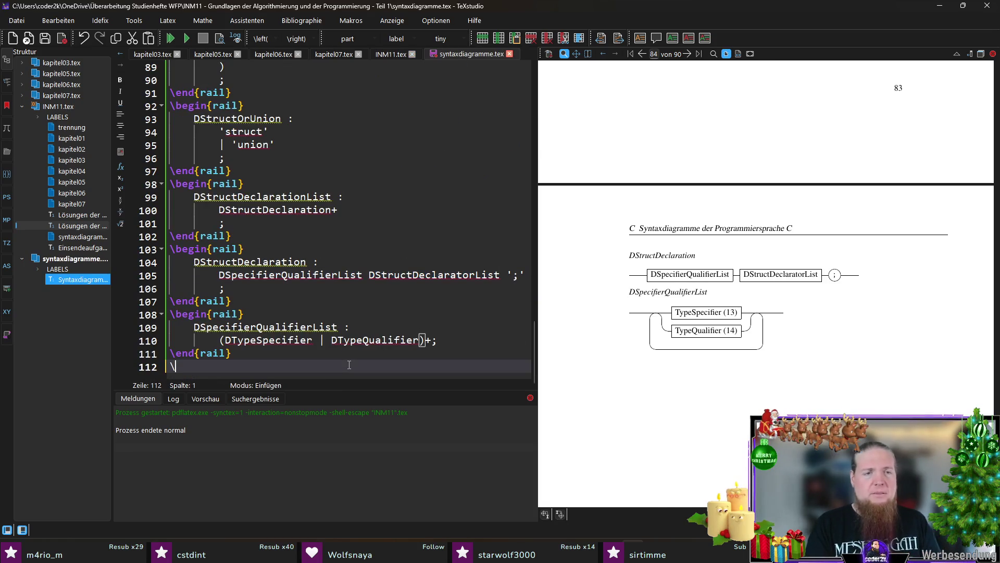
pyautogui.write('begin{rail}')
pyautogui.press('Return')
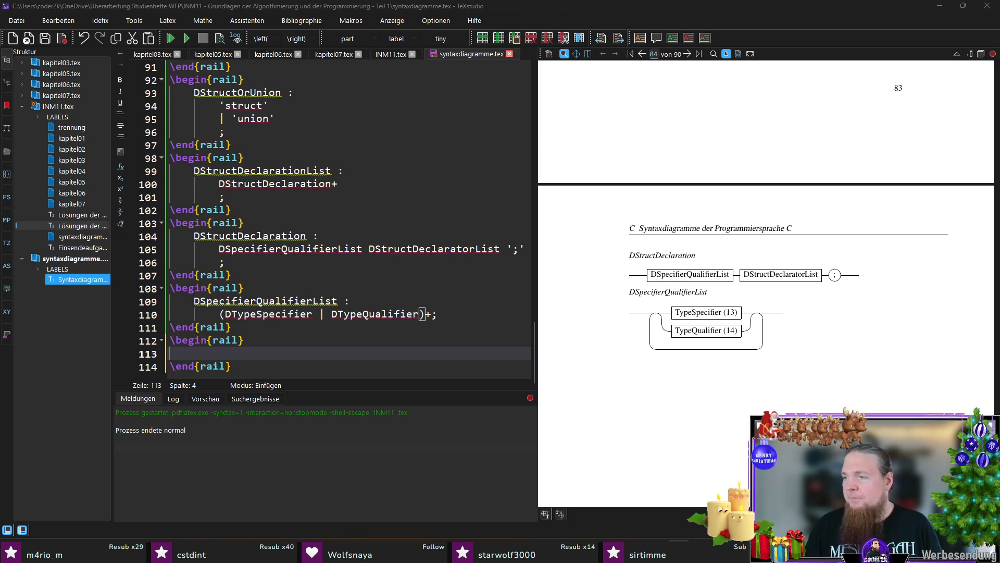
pyautogui.write('DStructDeclarator')
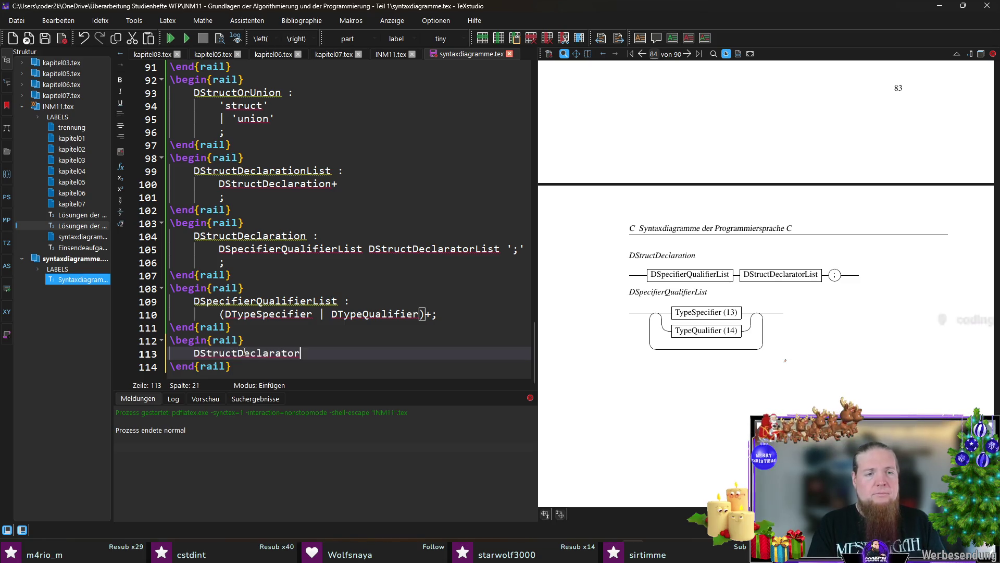
pyautogui.write('List :')
pyautogui.press('Return')
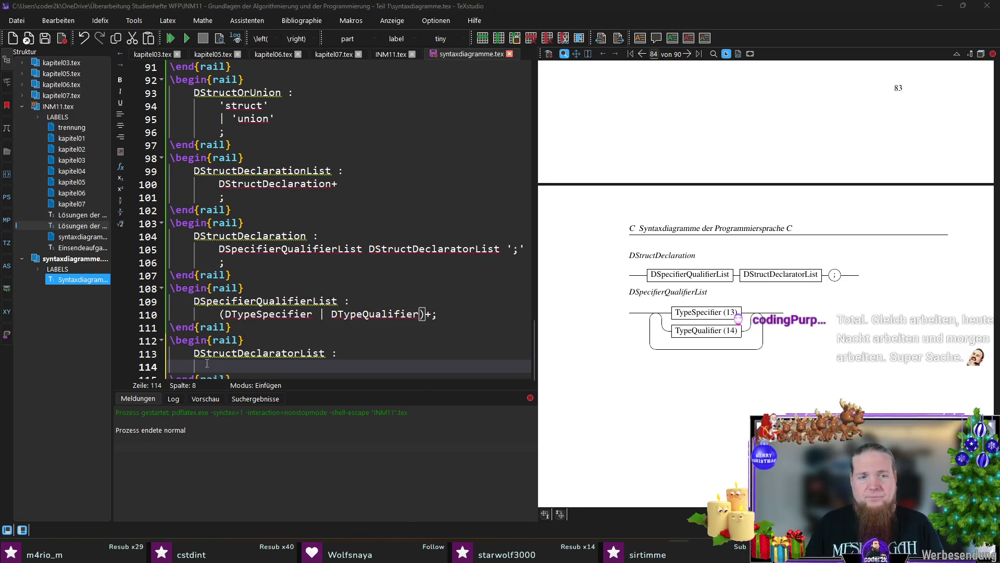
pyautogui.scroll(-1, 430, 333)
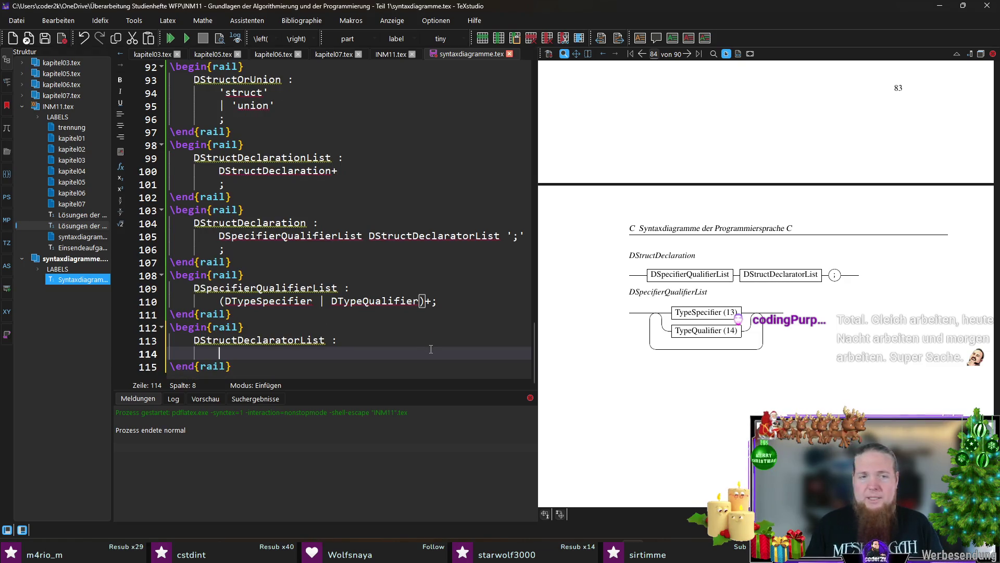
pyautogui.write("DStructDeclarator + '")
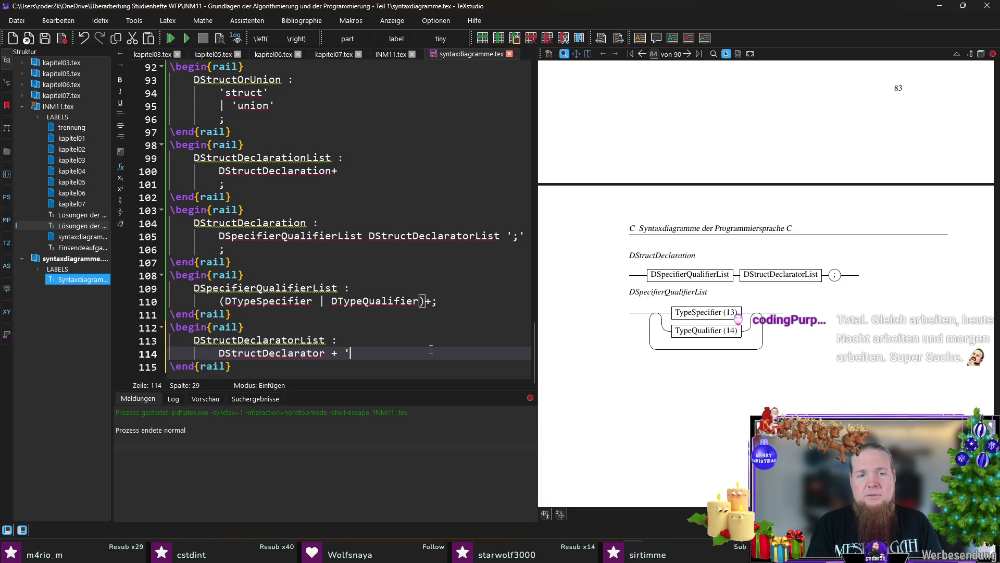
pyautogui.write(",'")
pyautogui.press('BackSpace')
pyautogui.press('Return')
pyautogui.write(';')
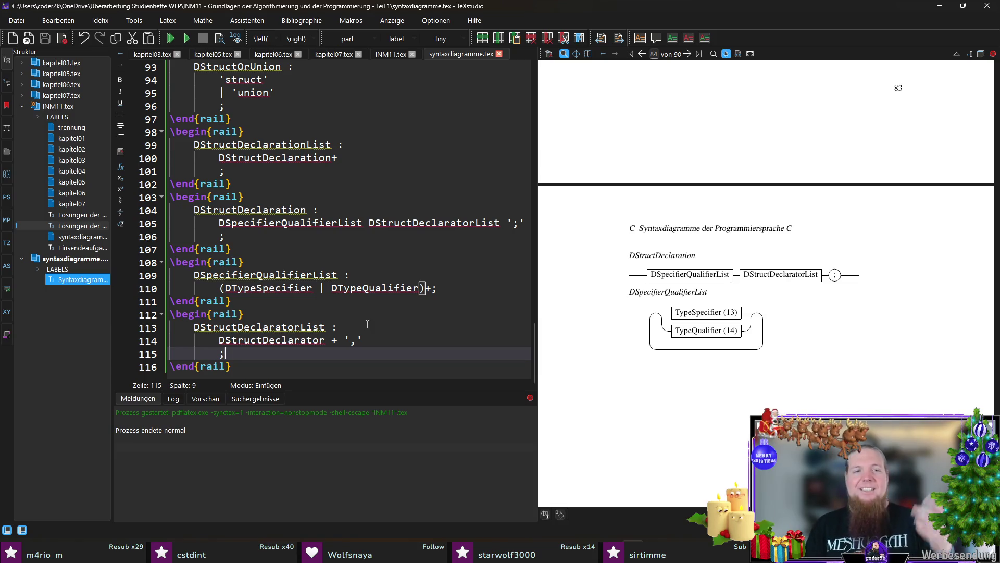
pyautogui.press('Down')
pyautogui.press('End')
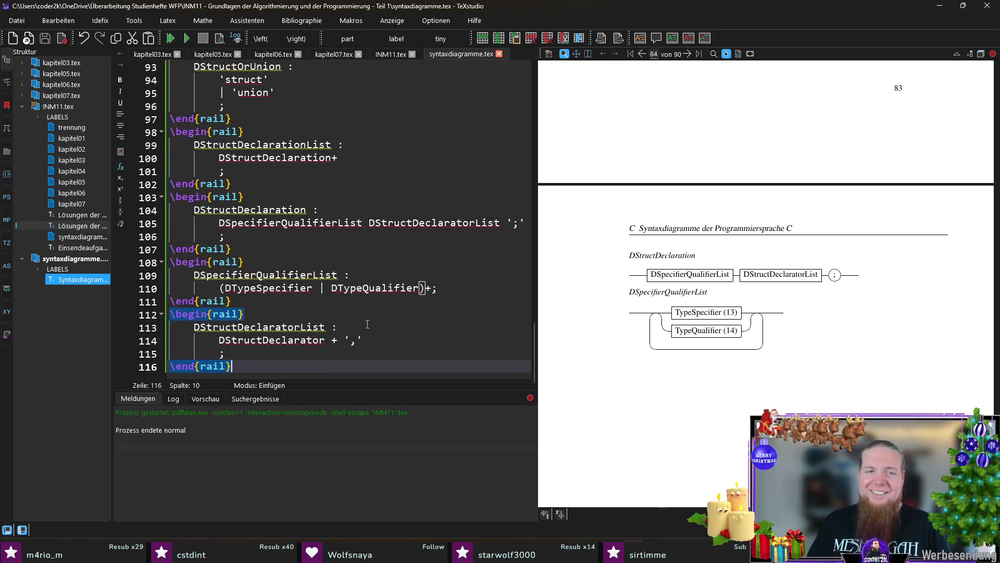
pyautogui.doubleClick(284, 324)
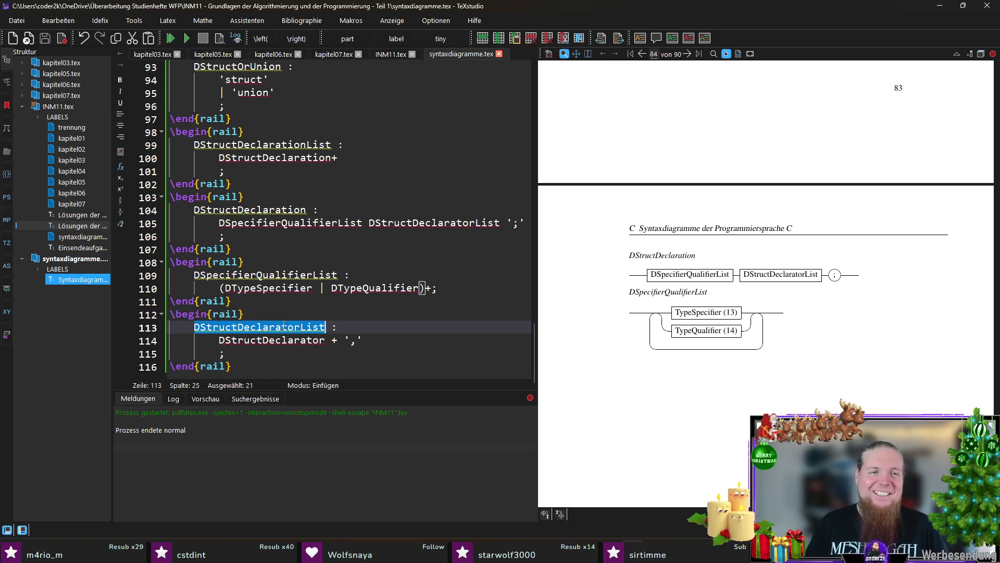
pyautogui.click(384, 56)
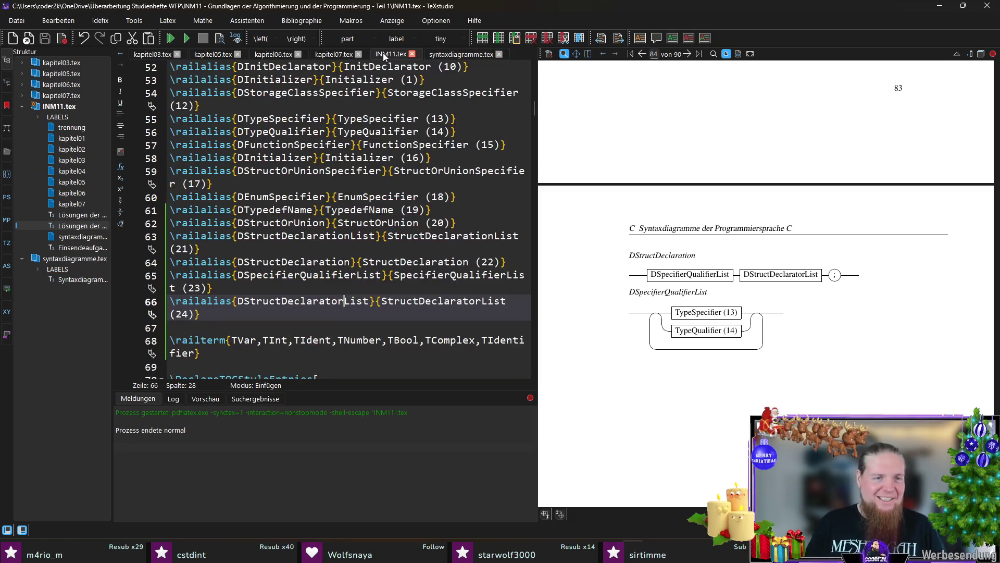
pyautogui.click(345, 301)
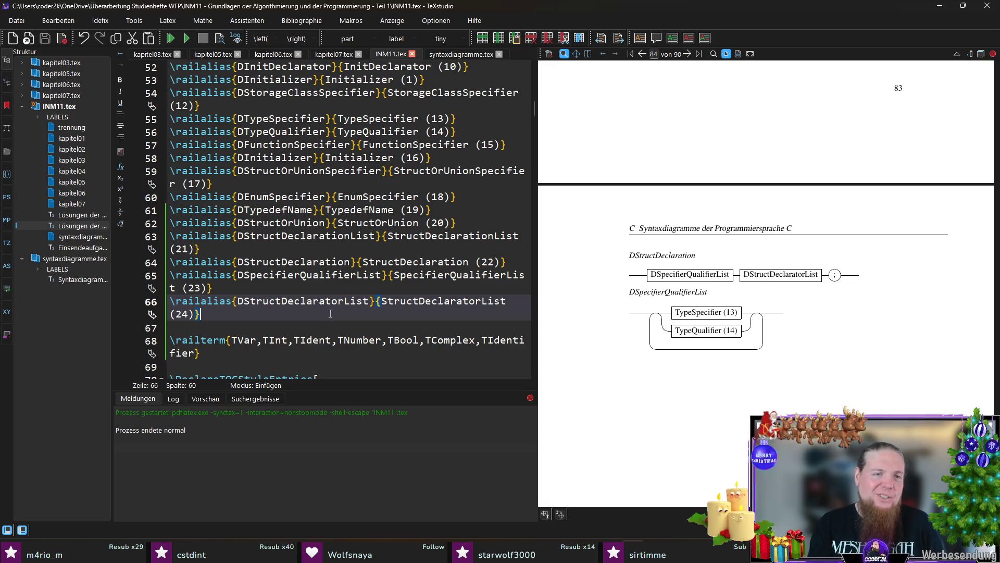
pyautogui.press('Return')
pyautogui.write('rail')
pyautogui.press('Return')
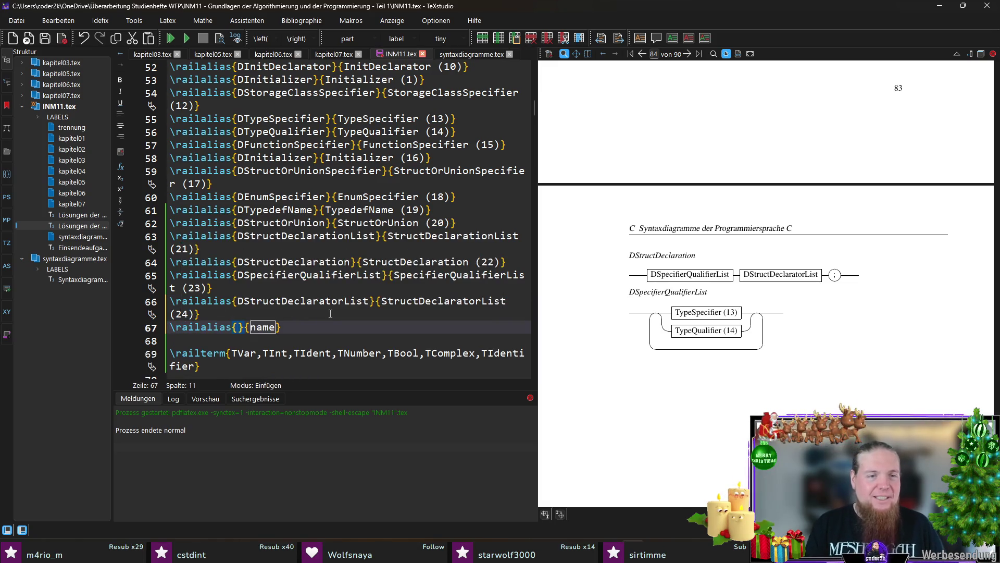
pyautogui.hotkey('ctrl', 'v')
pyautogui.hotkey('ctrl', 'v')
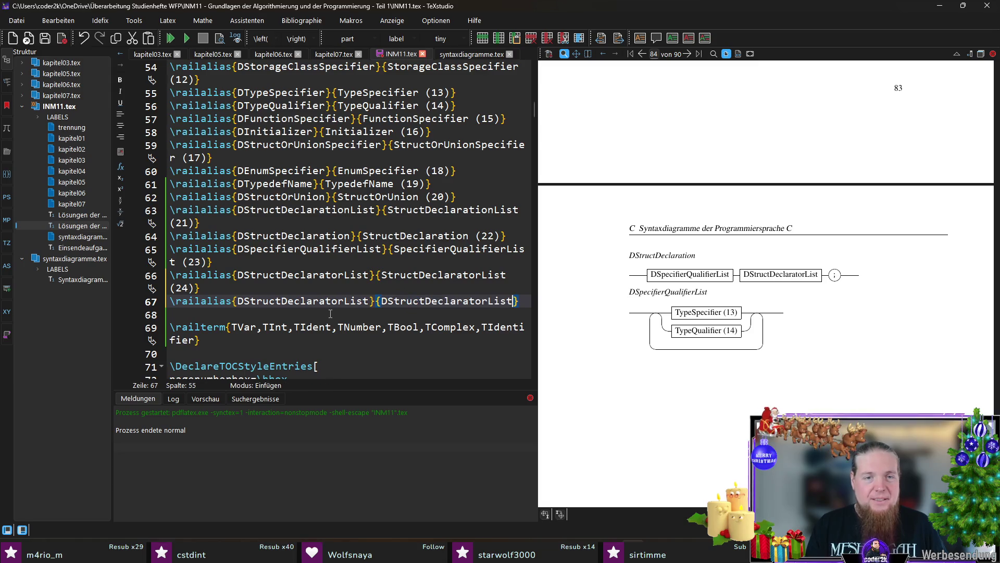
pyautogui.write('(23')
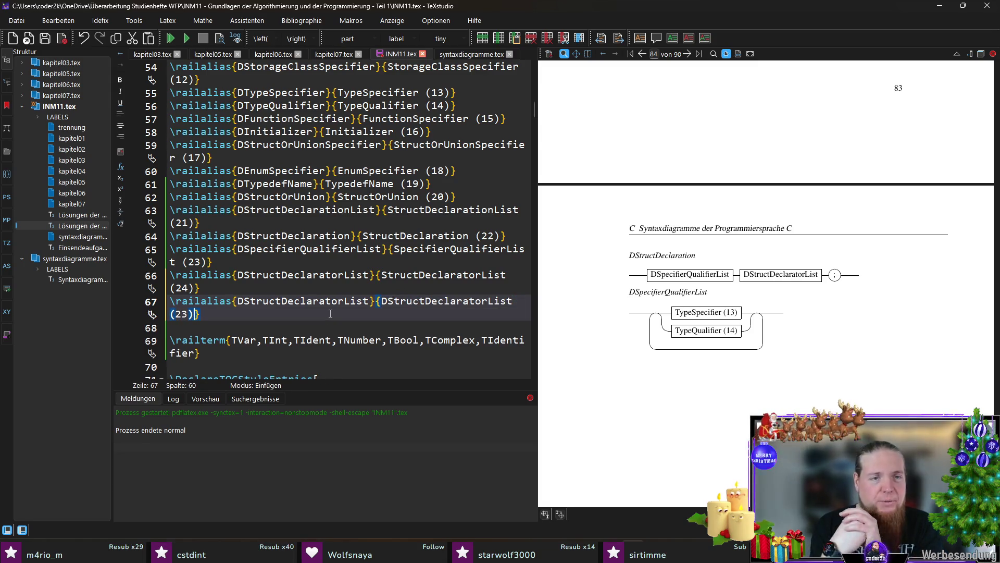
pyautogui.doubleClick(301, 304)
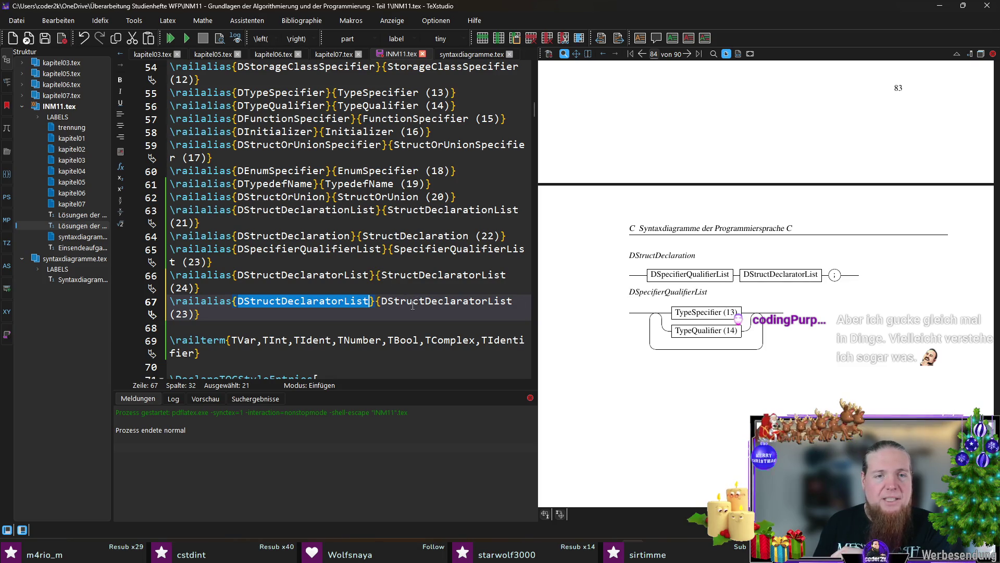
pyautogui.press('End')
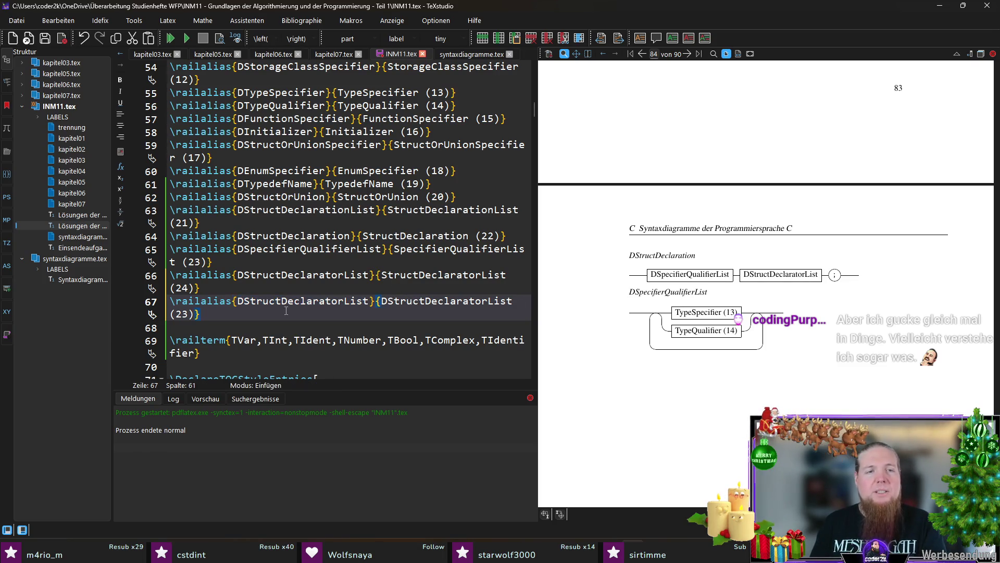
pyautogui.hotkey('shift', 'Up')
pyautogui.press('Delete')
pyautogui.click(462, 53)
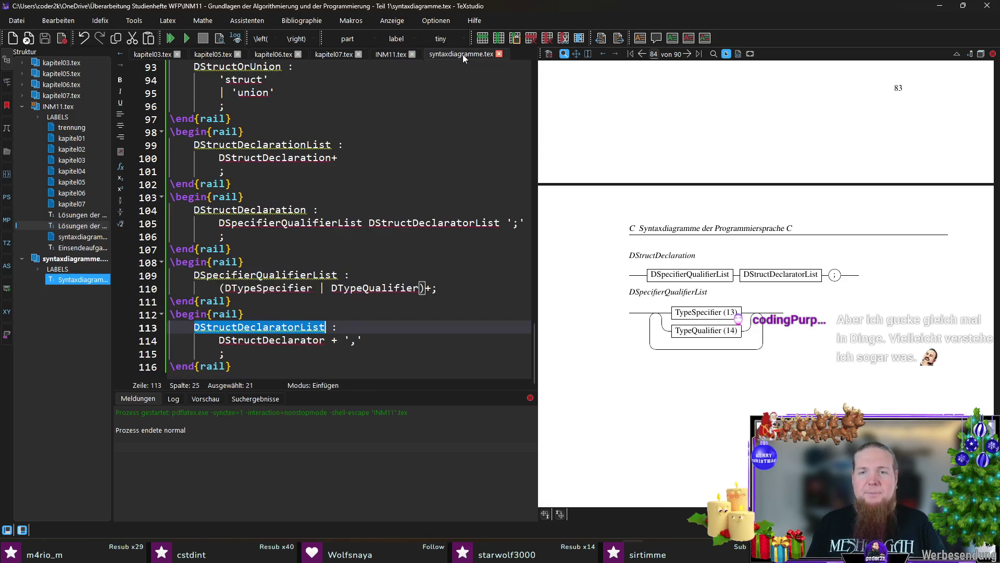
# - Select the DStructDeclaratorList block and add blank lines for a new \begin{rail} with DStructDeclarator
pyautogui.press('Up')
pyautogui.press('Home')
pyautogui.hotkey('shift', 'Down')
pyautogui.hotkey('shift', 'Down')
pyautogui.hotkey('shift', 'Down')
pyautogui.hotkey('shift', 'End')
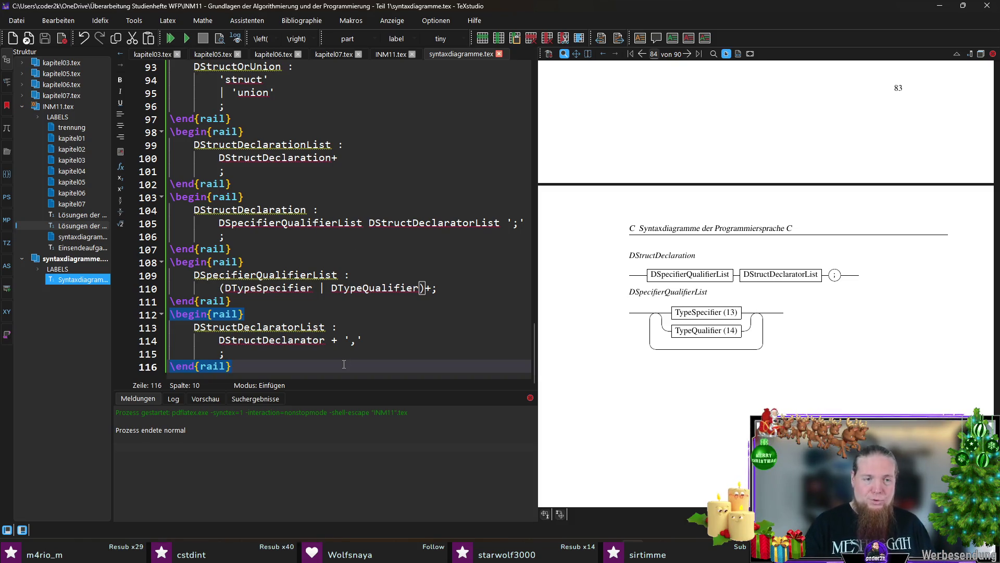
pyautogui.press('Return')
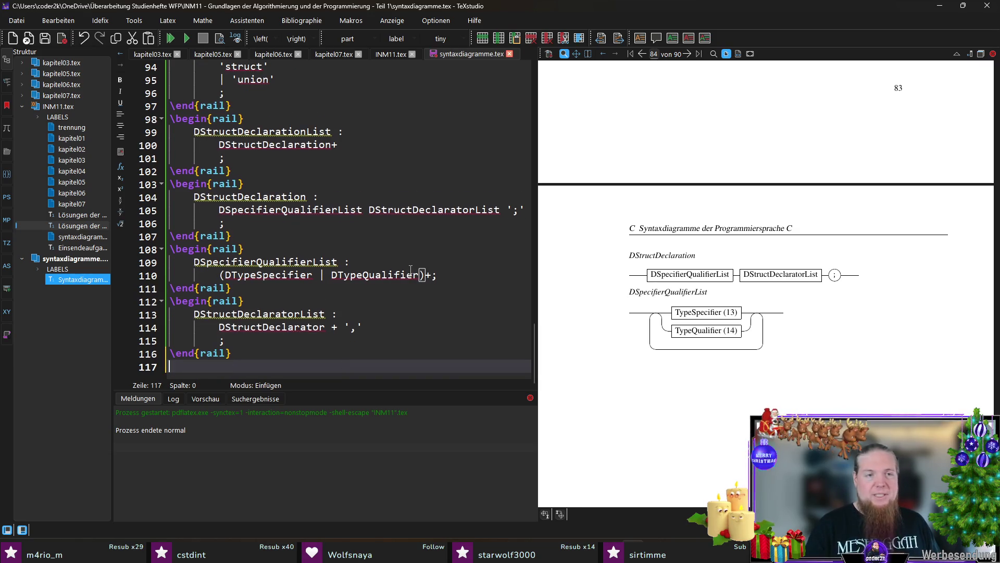
pyautogui.press('Return')
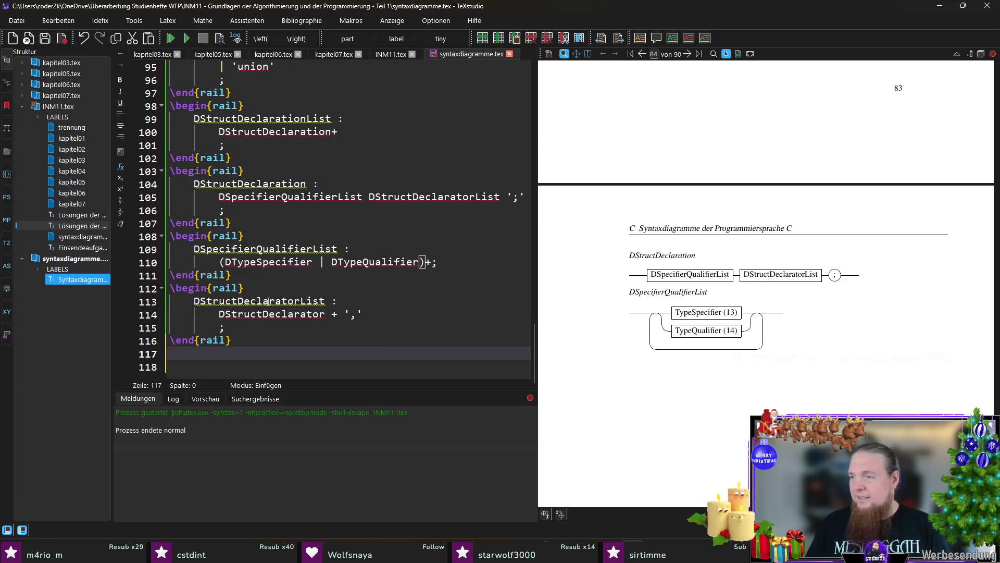
pyautogui.moveTo(268, 301)
pyautogui.write('\\end{rail')
pyautogui.write('DStructDeclarator')
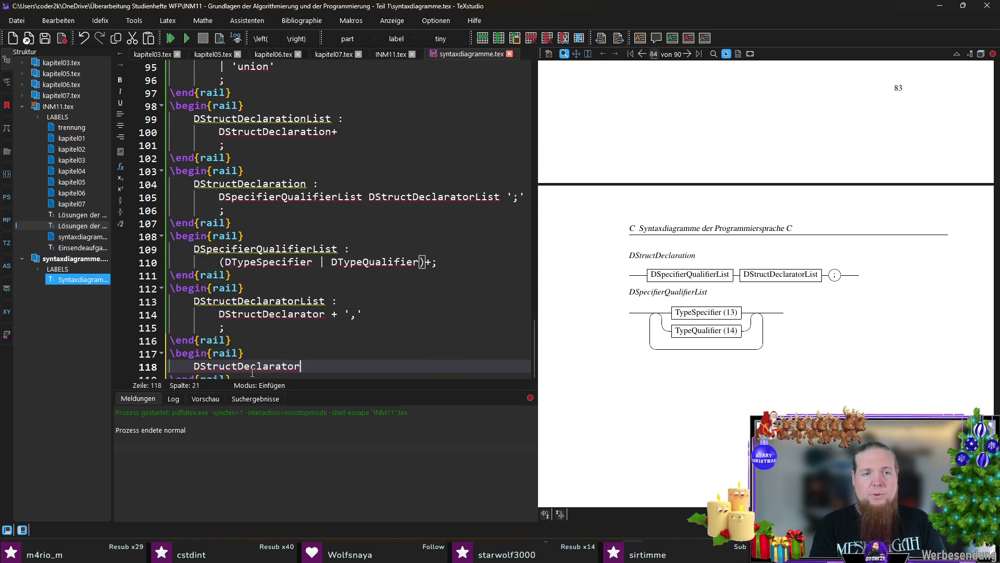
# - Copy the DStructDeclarator name and switch to INM11.tex
pyautogui.doubleClick(274, 313)
pyautogui.hotkey('ctrl', 'c')
pyautogui.click(395, 53)
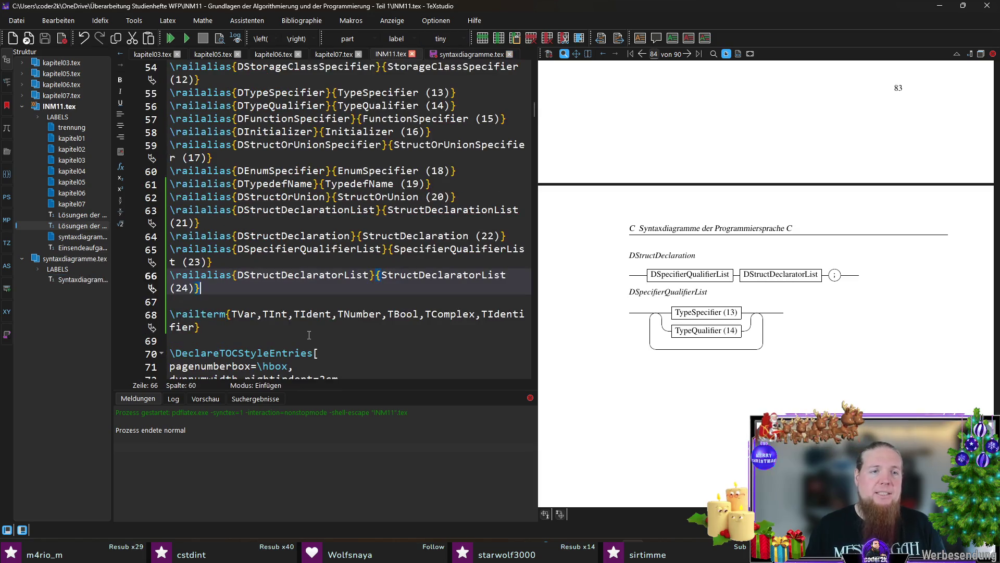
# - Add \railalias{DStructDeclarator}{StructDeclarator (25)} after line 66 and return to syntaxdiagramme.tex
pyautogui.click(290, 302)
pyautogui.press('Up')
pyautogui.press('End')
pyautogui.press('Return')
pyautogui.write('\\')
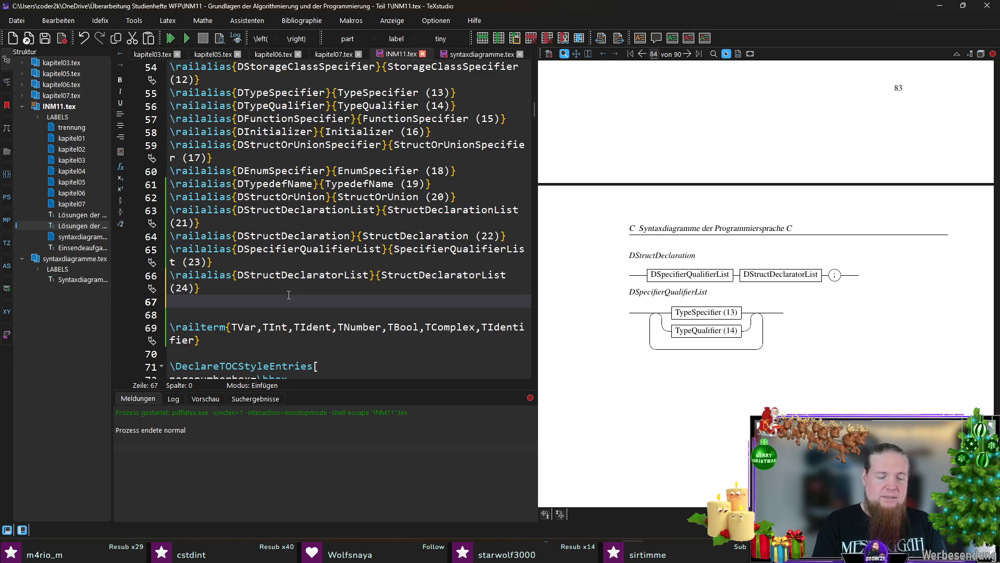
pyautogui.write('railalias')
pyautogui.press('Return')
pyautogui.hotkey('ctrl', 'v')
pyautogui.press('Tab')
pyautogui.hotkey('ctrl', 'v')
pyautogui.hotkey('ctrl', 'Left')
pyautogui.press('Delete')
pyautogui.write('(25')
pyautogui.press('End')
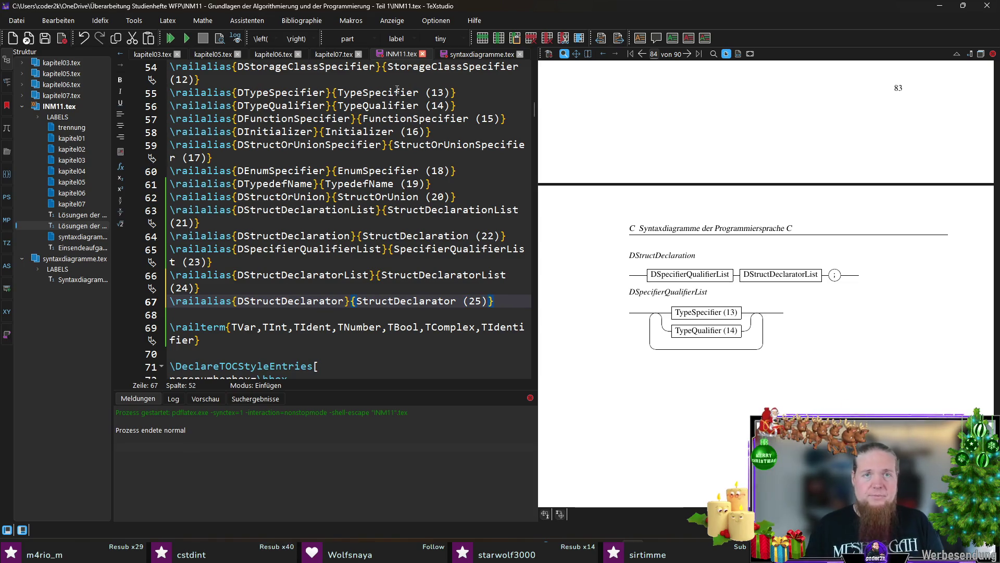
pyautogui.click(461, 54)
pyautogui.scroll(-1, 323, 342)
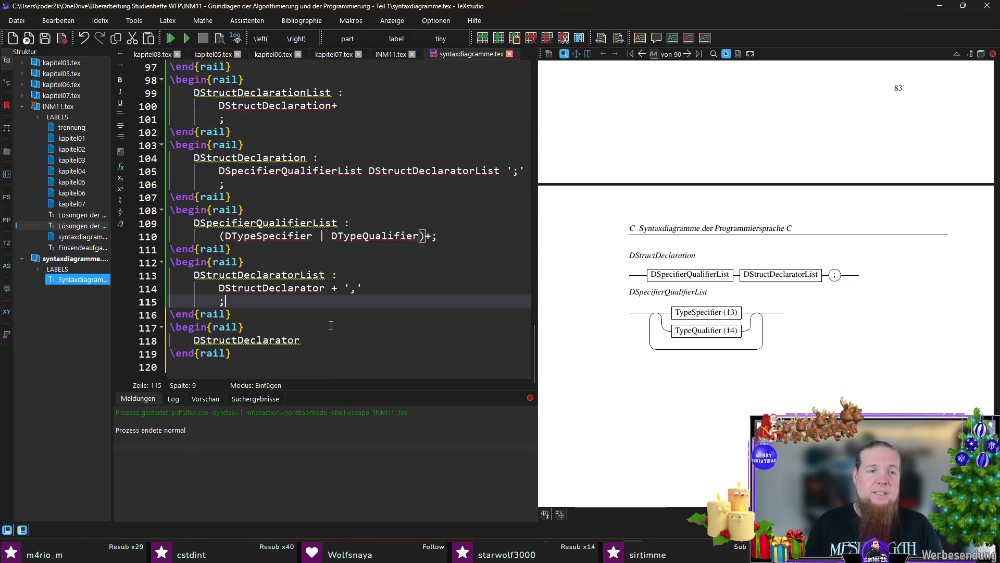
# - Define DStructDeclarator as DDeclarator | DDeclarator? ':' DConstantExpression with closing semicolon
pyautogui.click(373, 347)
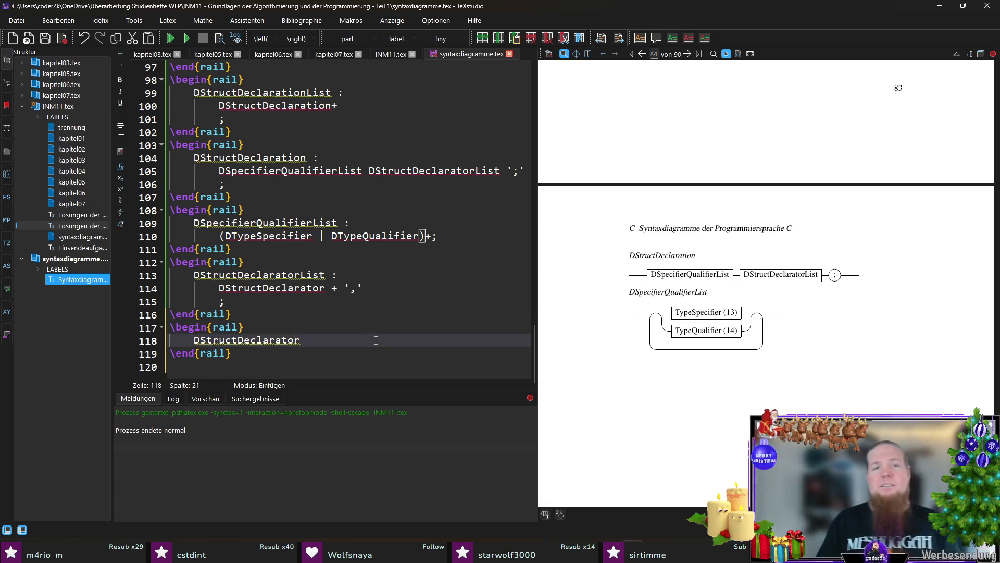
pyautogui.write(' :')
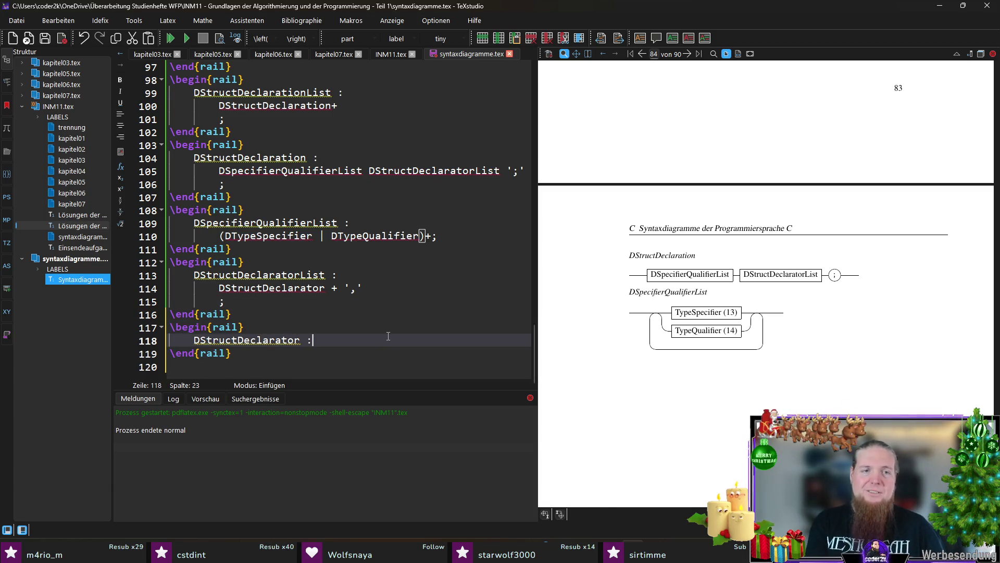
pyautogui.click(356, 361)
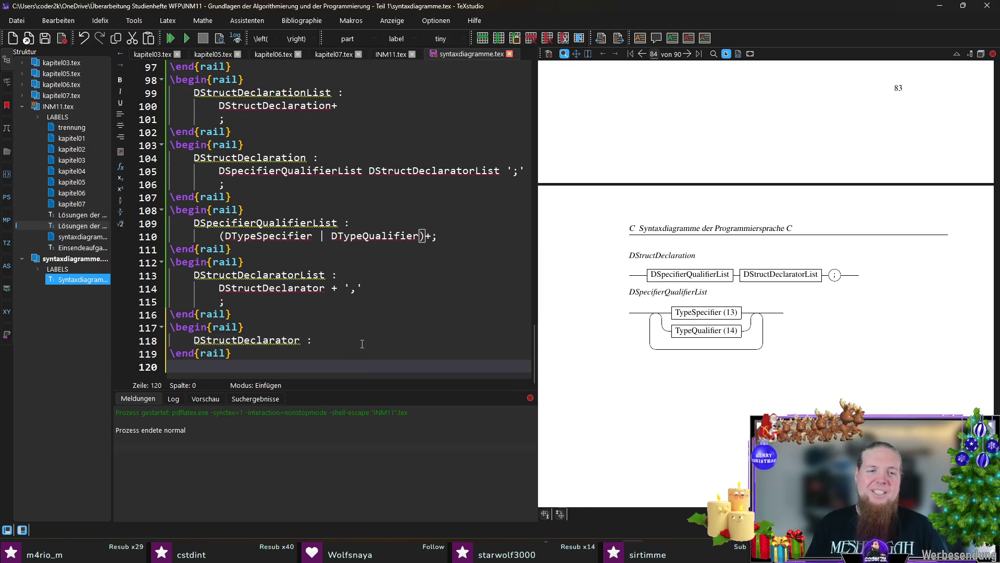
pyautogui.click(362, 343)
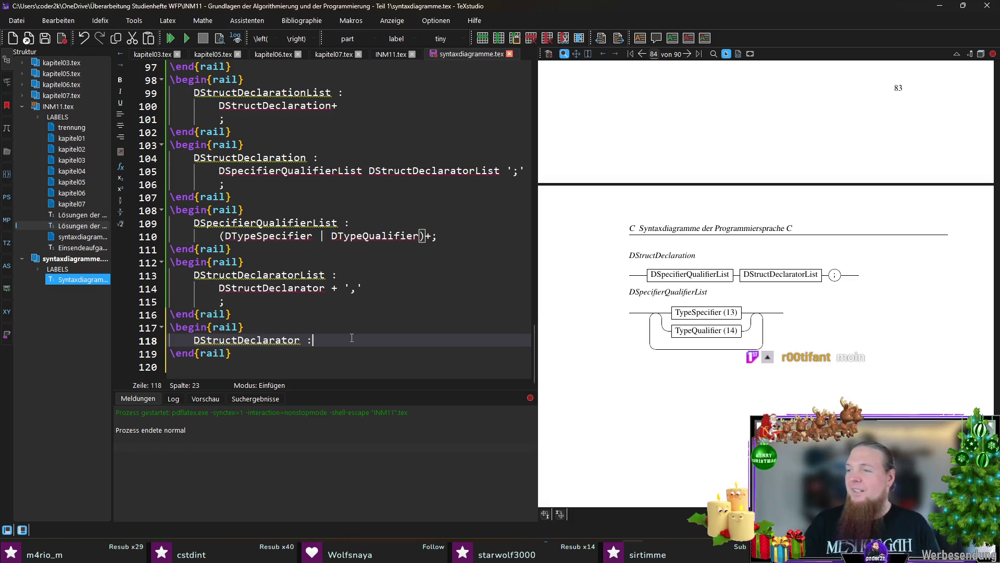
pyautogui.press('Return')
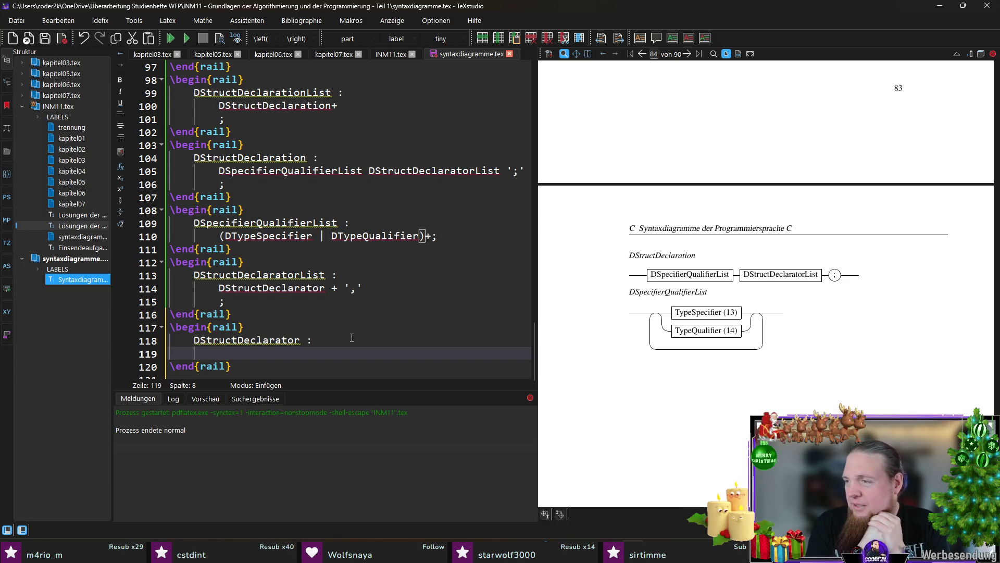
pyautogui.press('Tab')
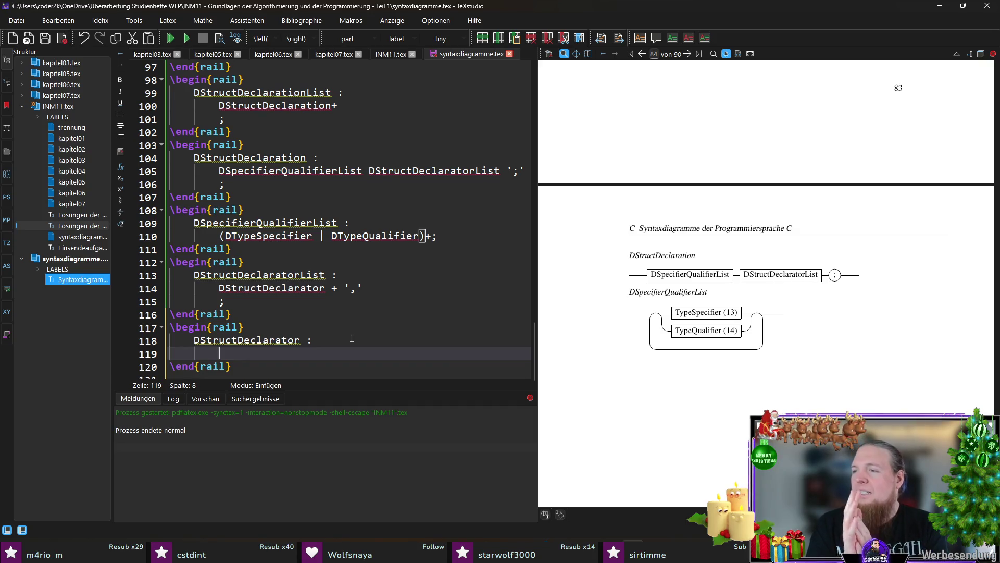
pyautogui.write('DDeclarator')
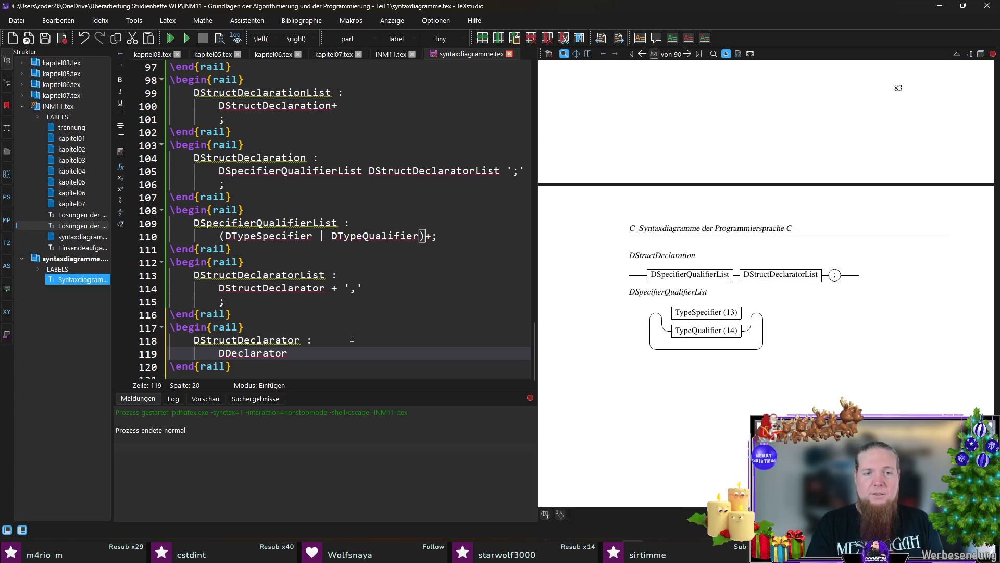
pyautogui.press('Return')
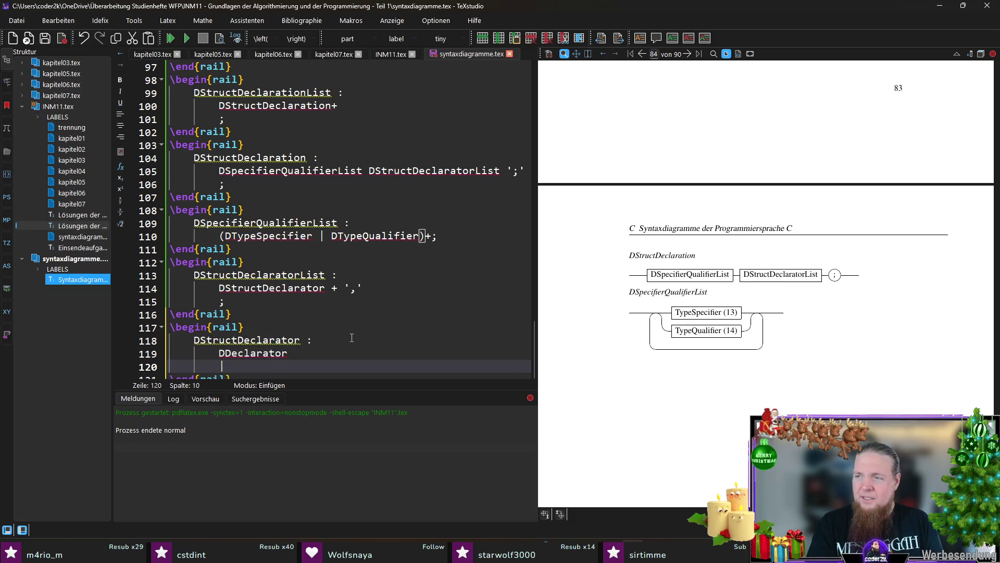
pyautogui.write("(DDeclarator? ':' ")
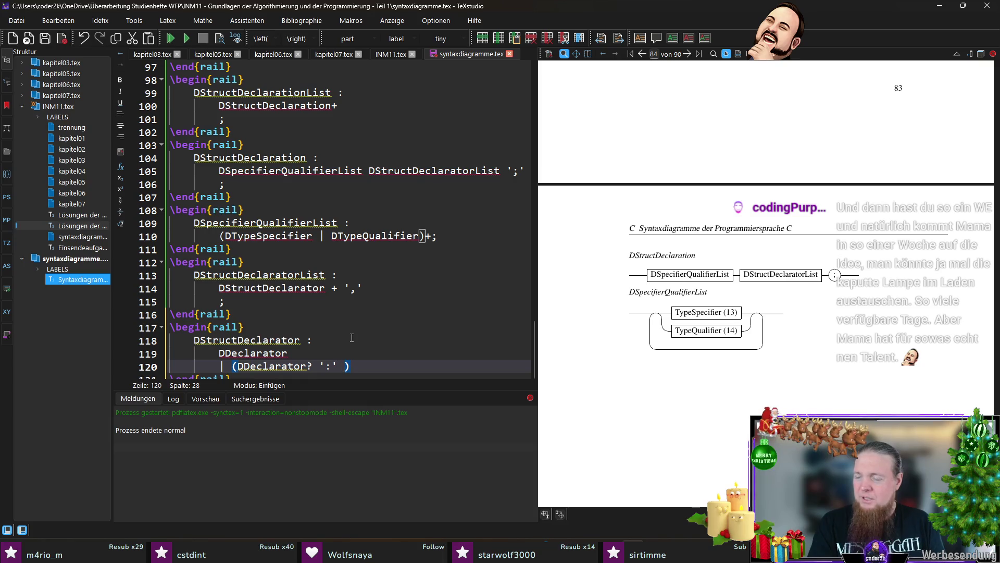
pyautogui.write('DConstantExpression)')
pyautogui.press('Return')
pyautogui.write(';')
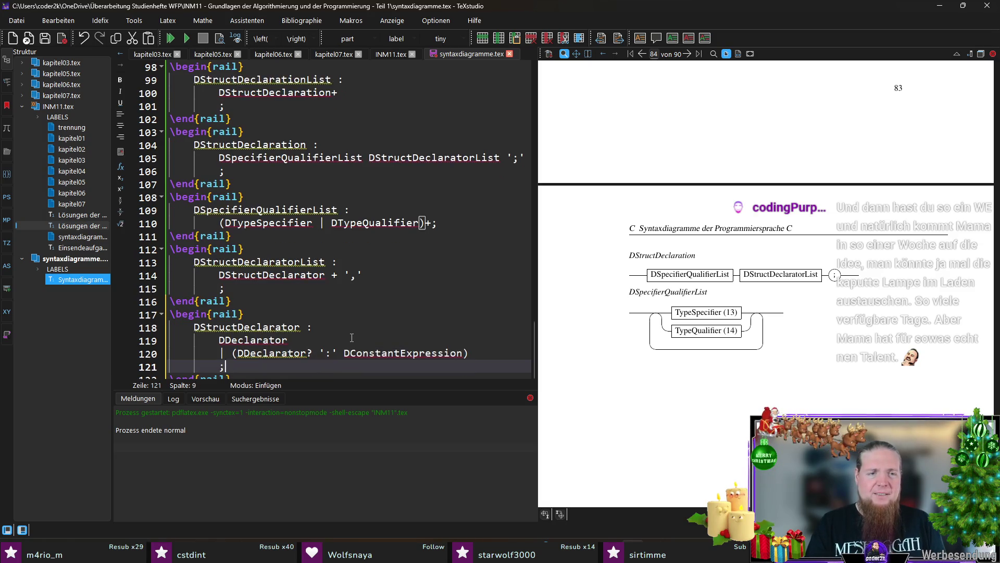
# - Move to the last line of the file and compile the document
pyautogui.press('Down')
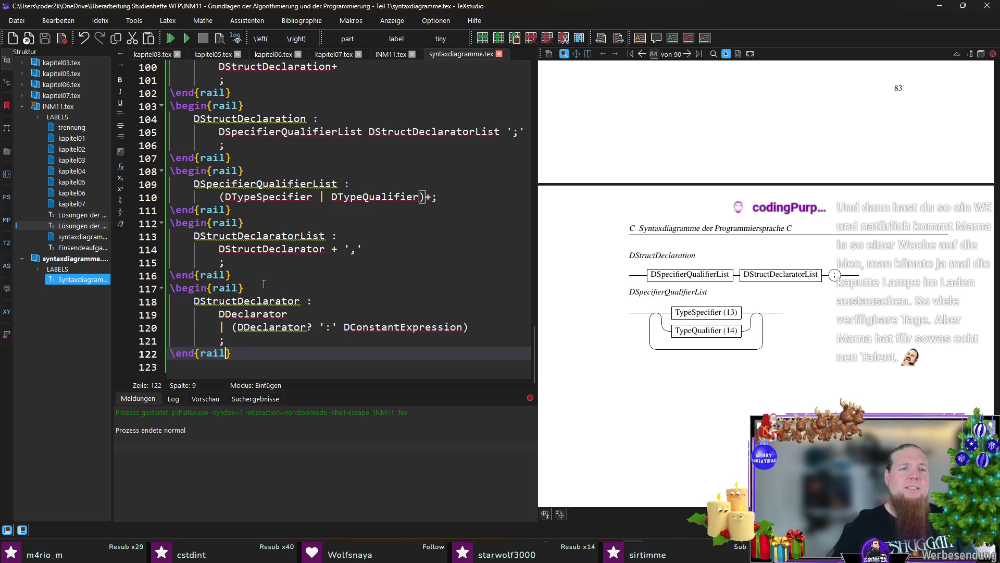
pyautogui.click(263, 249)
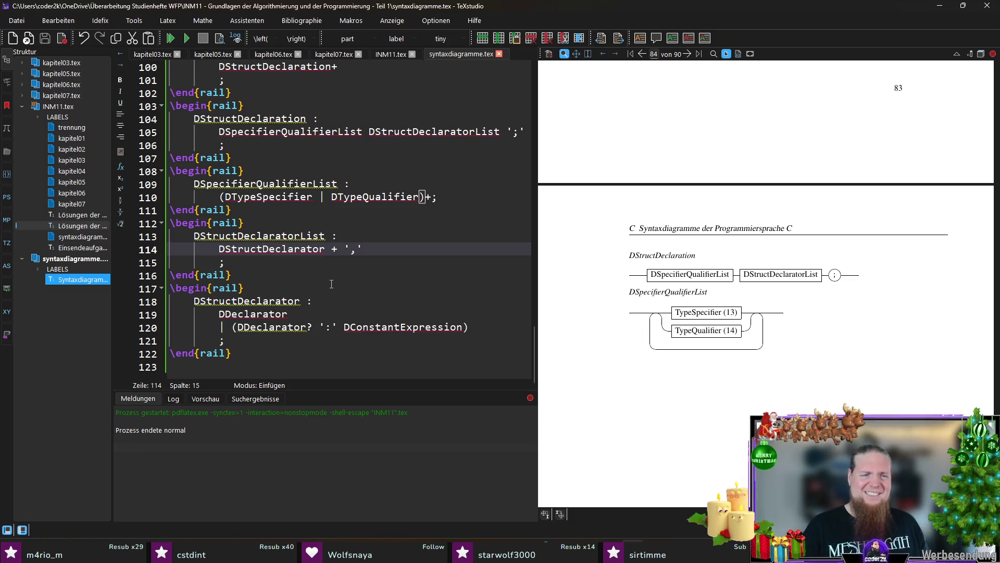
pyautogui.press('Down')
pyautogui.press('Down')
pyautogui.press('Down')
pyautogui.press('Down')
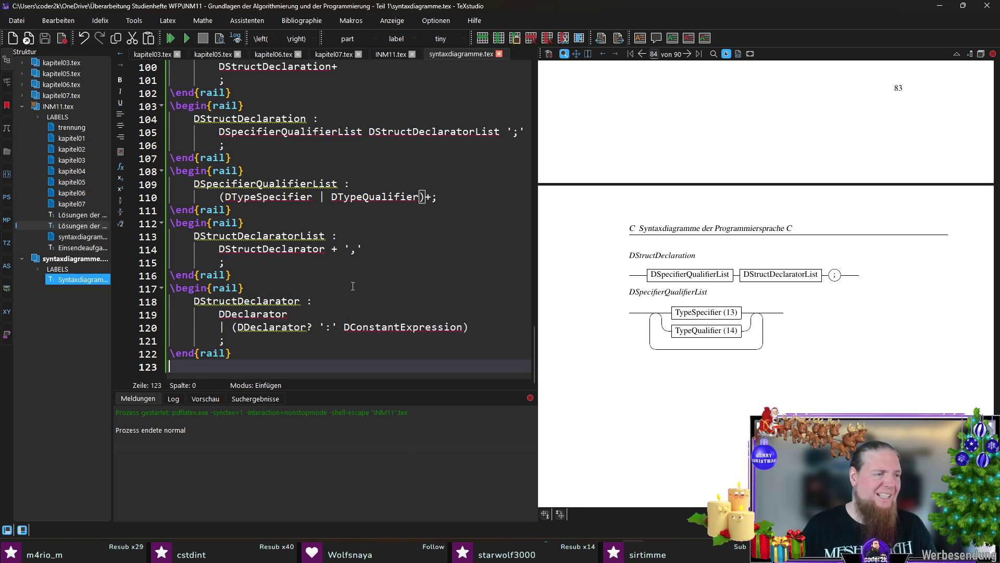
pyautogui.press('F5')
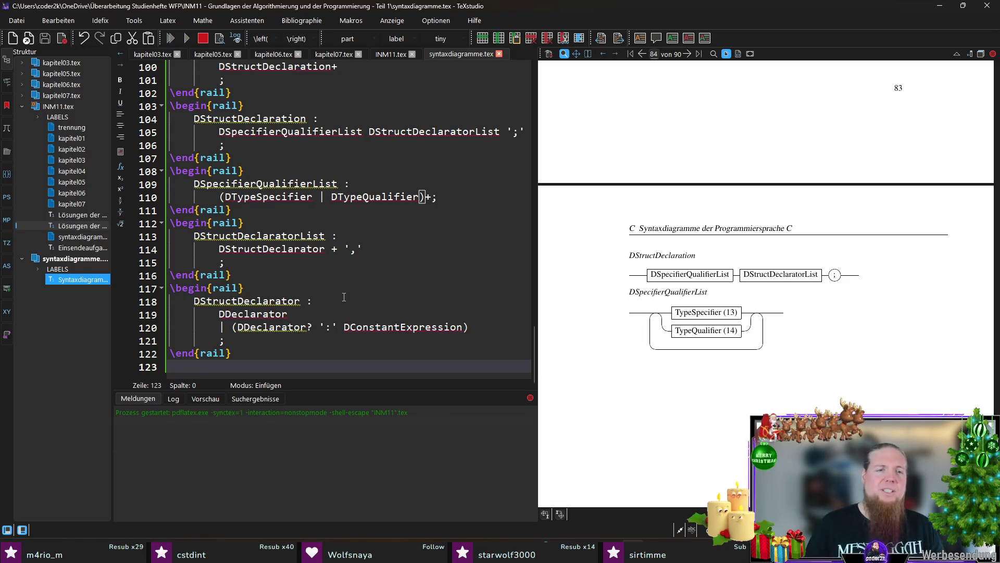
# - Select and deselect the new DStructDeclarator rule lines while the build finishes
pyautogui.press('Up')
pyautogui.press('Up')
pyautogui.press('End')
pyautogui.hotkey('shift', 'Up')
pyautogui.hotkey('shift', 'Up')
pyautogui.hotkey('shift', 'Up')
pyautogui.hotkey('shift', 'Home')
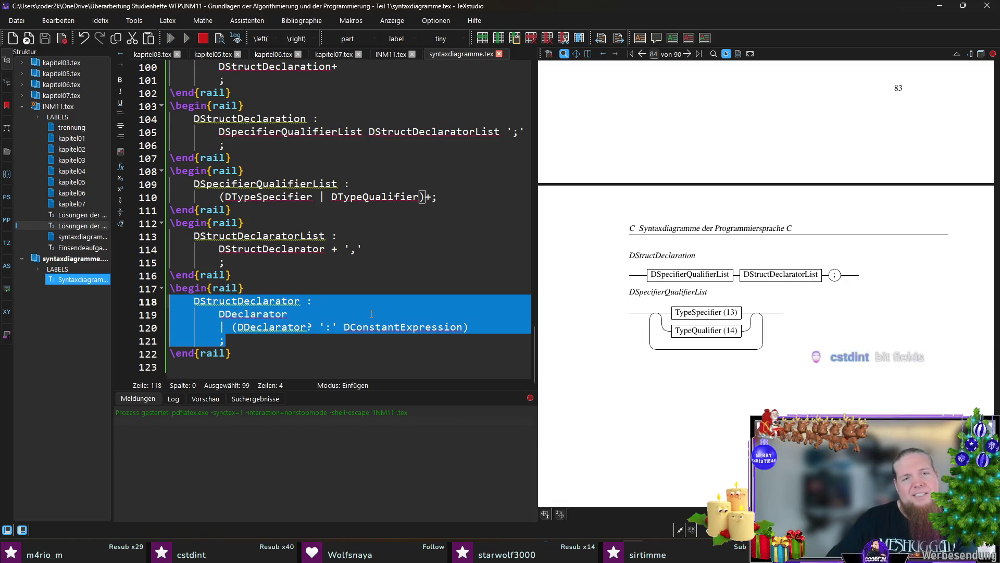
pyautogui.click(372, 313)
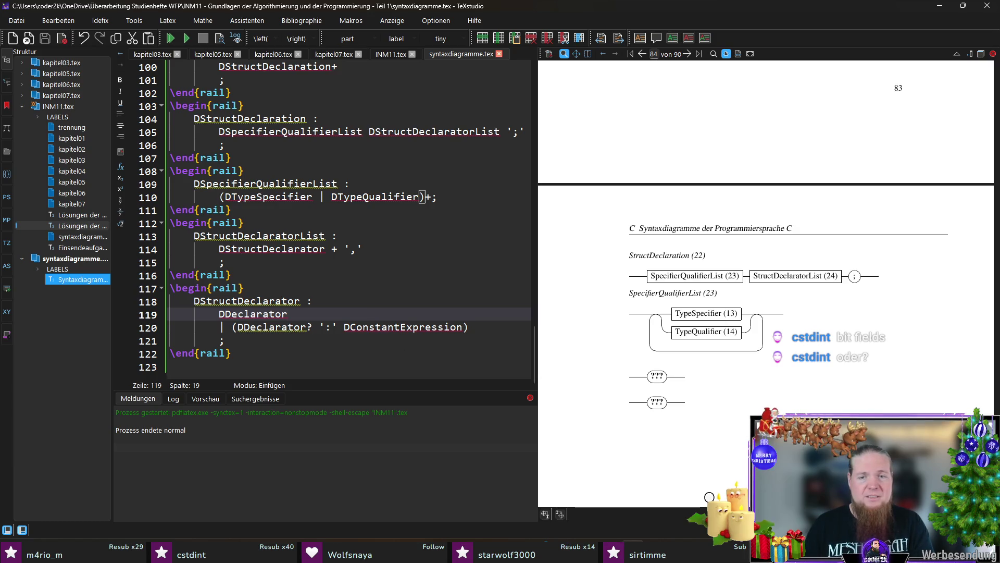
# - Switch to Git Bash and rerun rail on INM11
pyautogui.hotkey('alt', 'Tab')
pyautogui.press('Up')
pyautogui.press('Return')
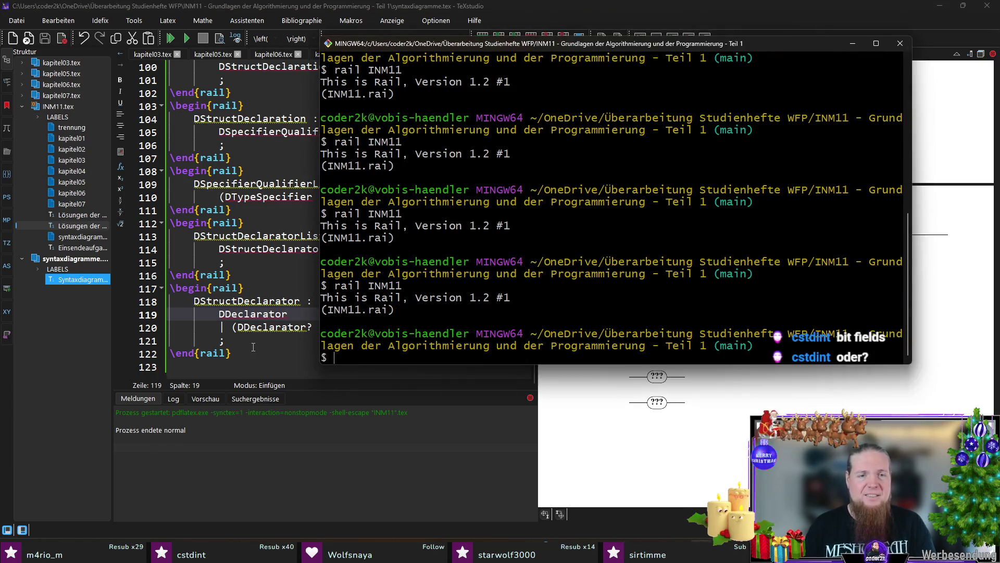
# - Return to TeXstudio and recompile so StructDeclaratorList (24) and StructDeclarator (25) render
pyautogui.click(246, 354)
pyautogui.press('Down')
pyautogui.press('F5')
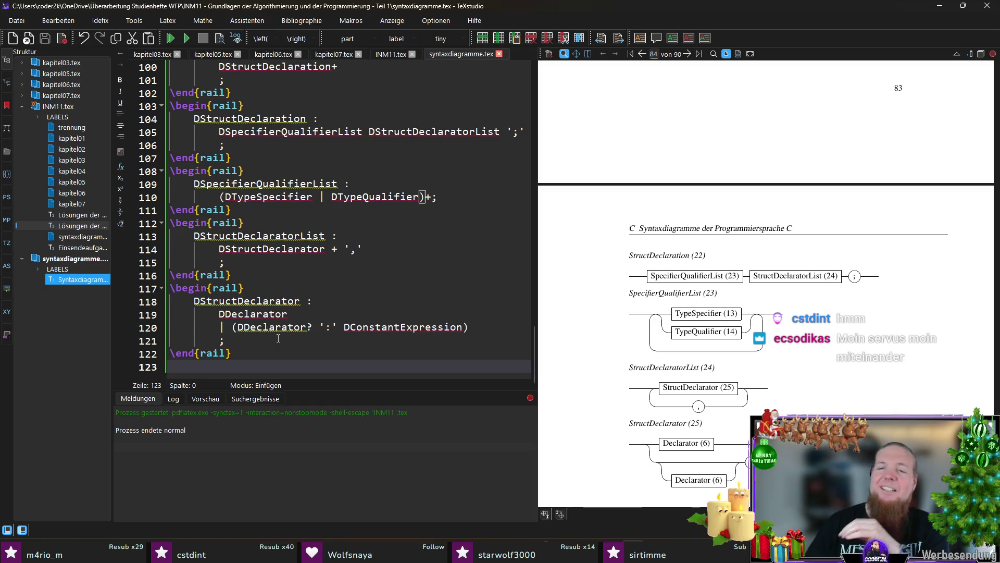
pyautogui.scroll(-3, 763, 377)
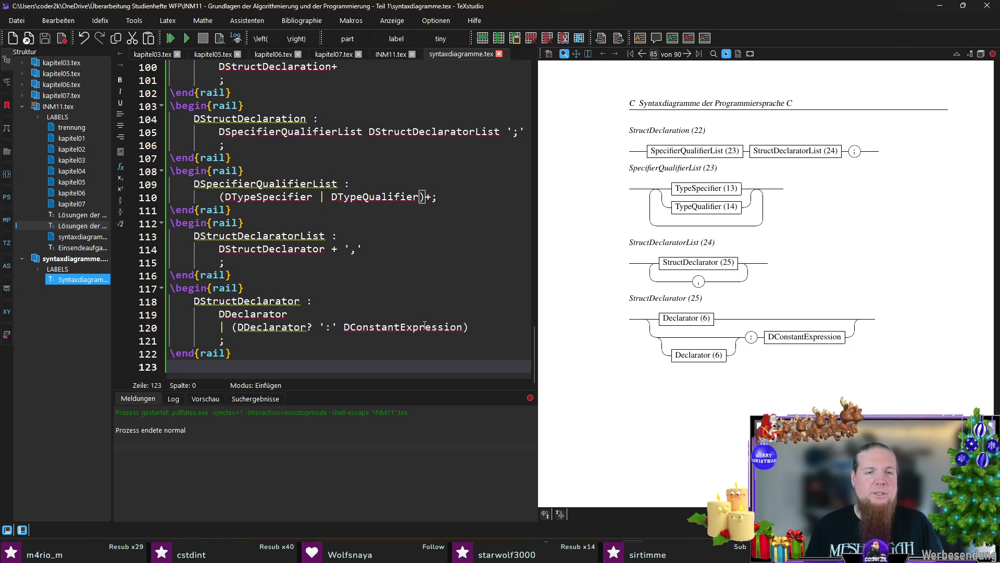
# - Select DConstantExpression in the preview and bring INM11.tex with its alias list to the front
pyautogui.doubleClick(406, 327)
pyautogui.hotkey('ctrl', 'c')
pyautogui.click(382, 55)
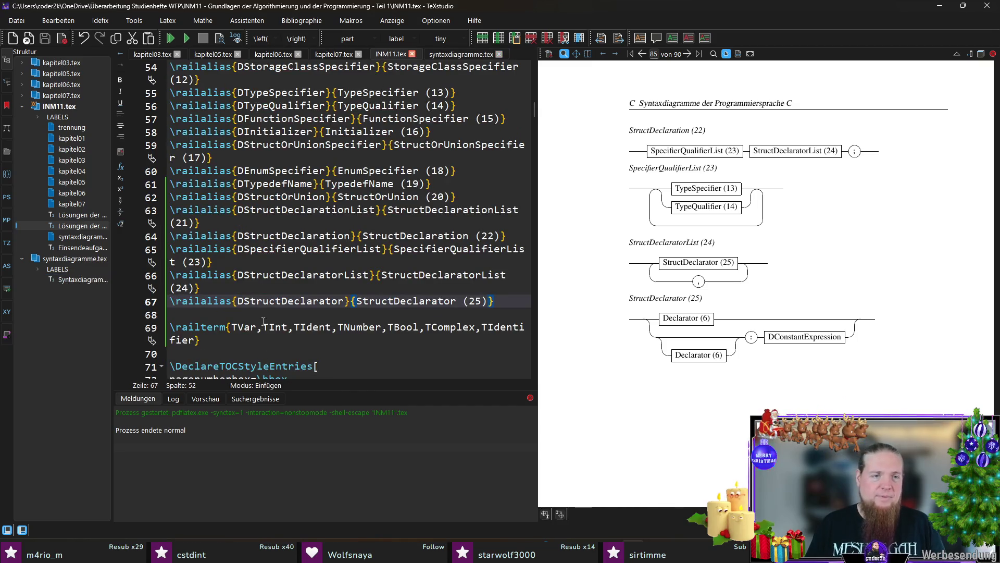
# - Start a fresh \railalias line after the last alias, discarding a mistyped attempt
pyautogui.press('Return')
pyautogui.write('ßalias')
pyautogui.press('Return')
pyautogui.press('BackSpace')
pyautogui.hotkey('shift', 'Home')
pyautogui.press('BackSpace')
pyautogui.write('\\ali')
pyautogui.press('Return')
# - Fill the alias as DConstantExpression shown as ConstantExpression (26), then return to syntaxdiagramme.tex
pyautogui.hotkey('ctrl', 'v')
pyautogui.press('Tab')
pyautogui.hotkey('ctrl', 'v')
pyautogui.press('Delete')
pyautogui.hotkey('ctrl', 'Right')
pyautogui.write('(26)')
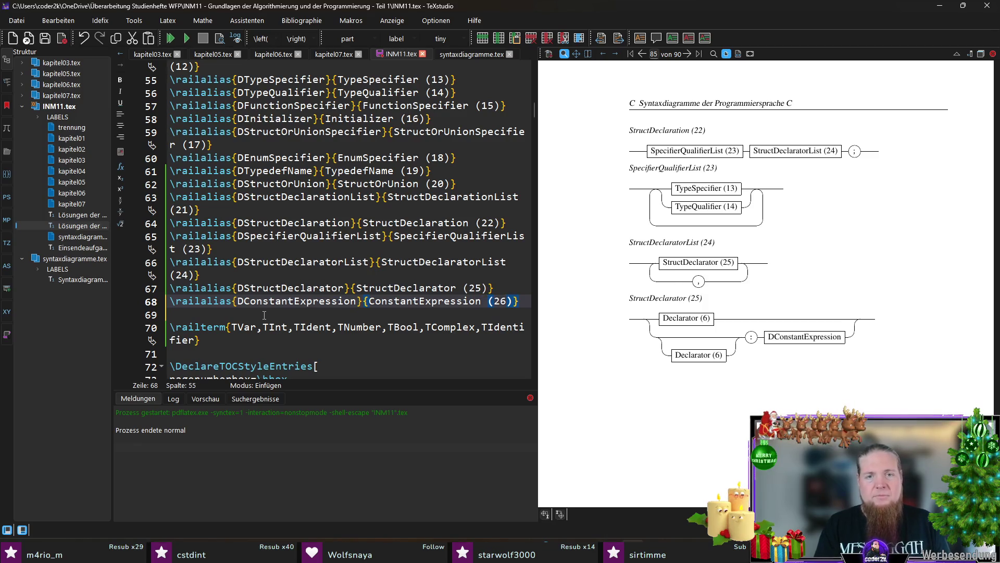
pyautogui.click(463, 54)
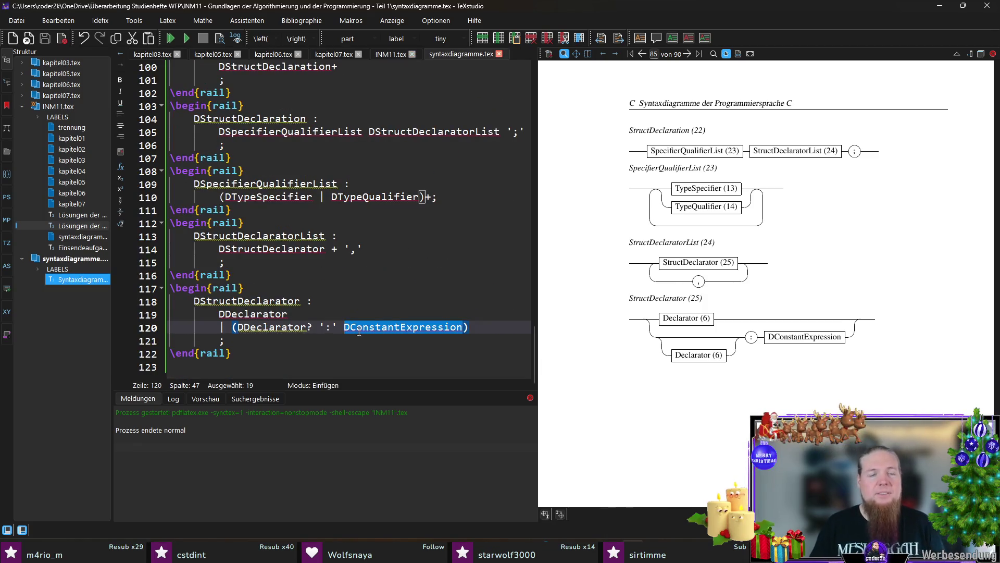
# - Add a blank line below the DStructDeclarator rule at the end of syntaxdiagramme.tex
pyautogui.press('Down')
pyautogui.press('Down')
pyautogui.press('Down')
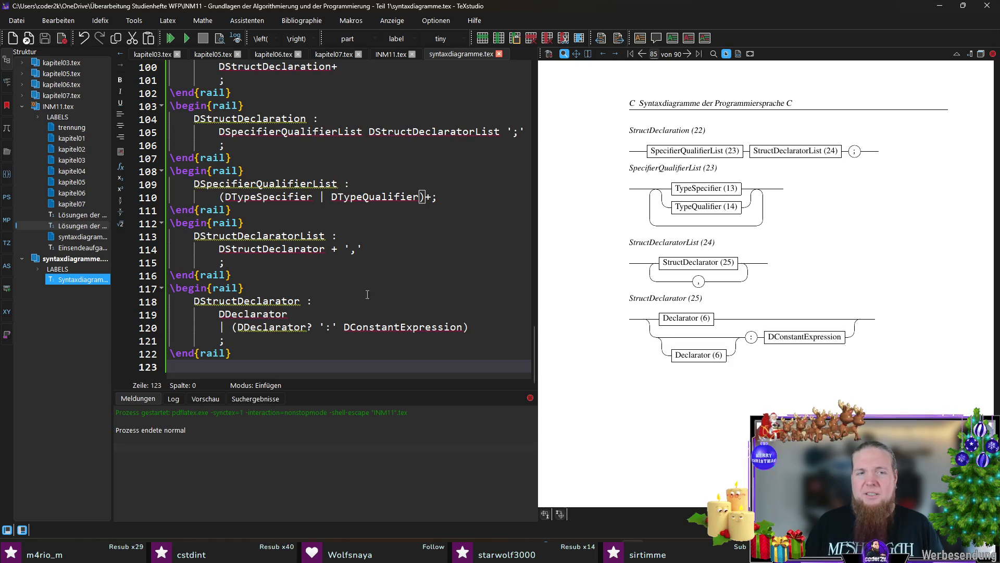
pyautogui.press('Return')
pyautogui.press('Up')
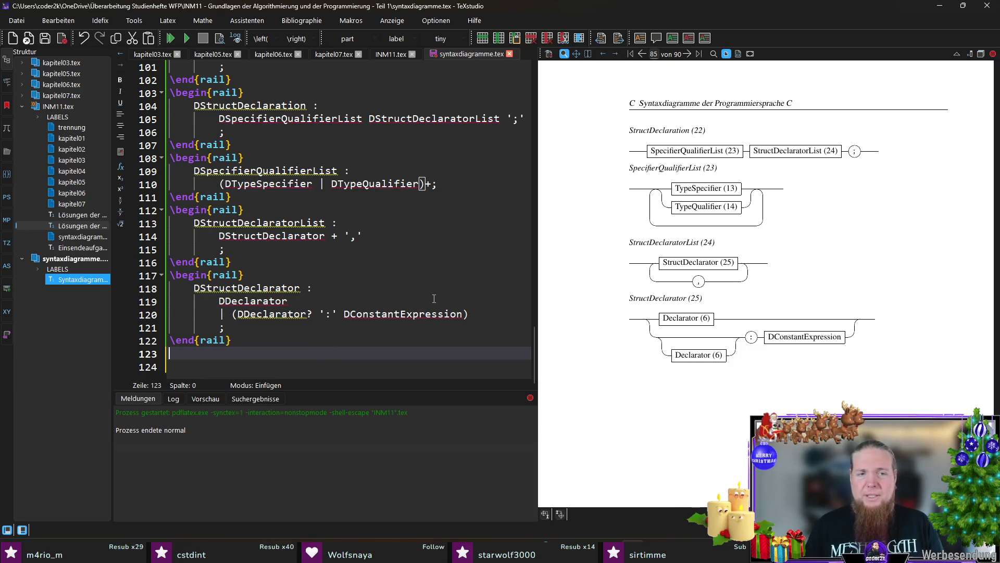
pyautogui.write('\\begin{rai')
# - Write the DEnumSpecifier first alternative: enum, identifier, braced DEnumeratorList with optional trailing comma
pyautogui.press('Return')
pyautogui.scroll(-1, 352, 295)
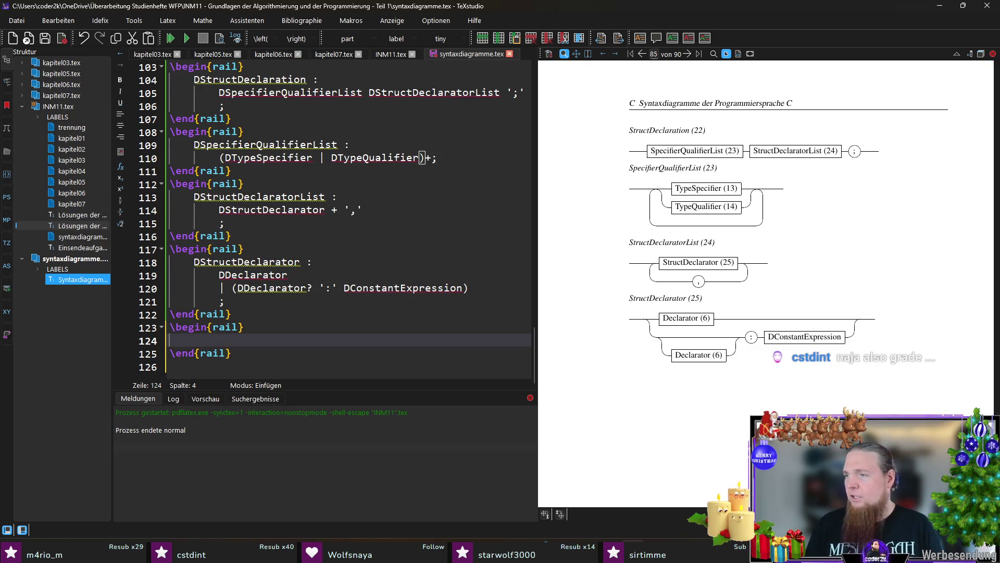
pyautogui.write('DEnumSpecifier ')
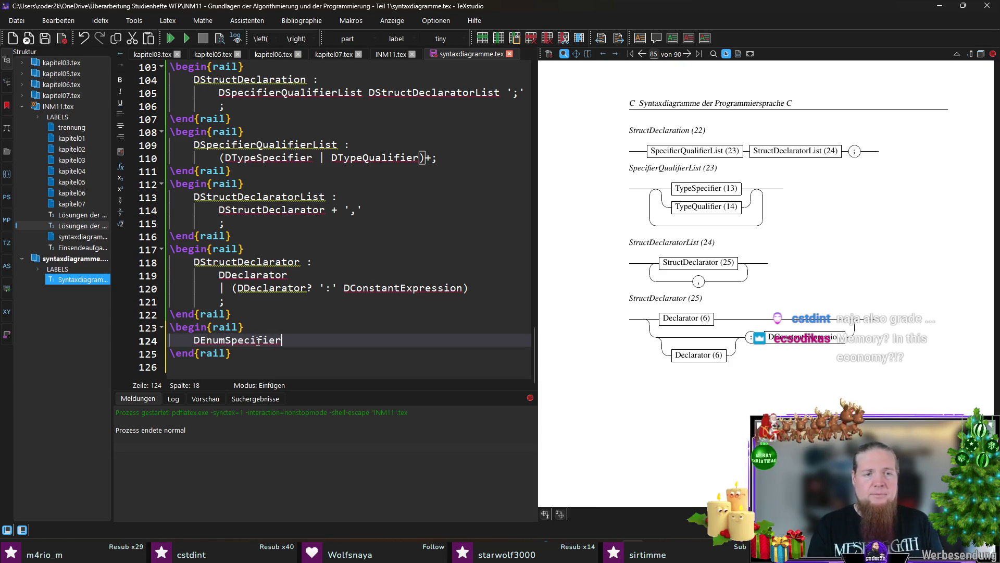
pyautogui.write(':')
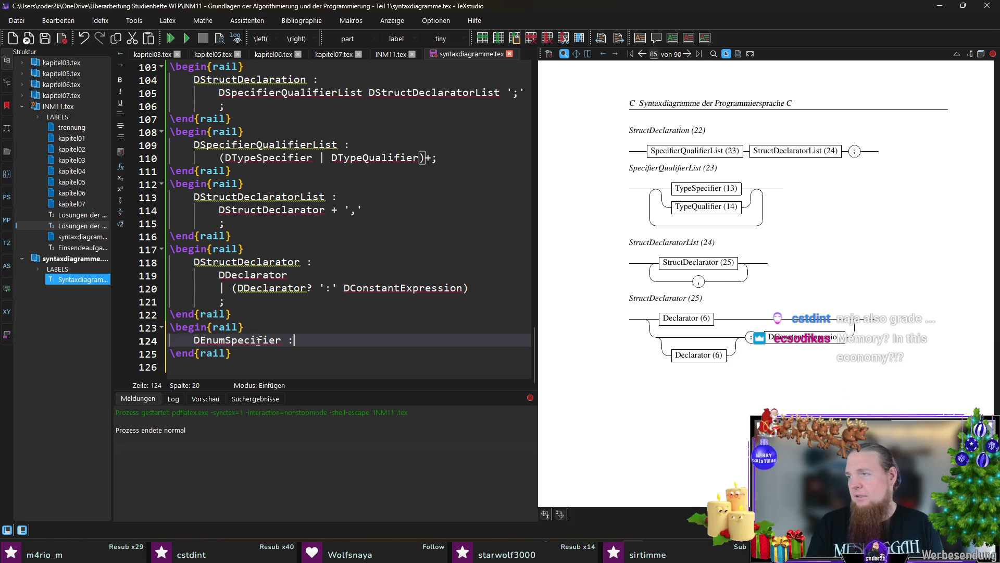
pyautogui.press('Return')
pyautogui.write("'eu")
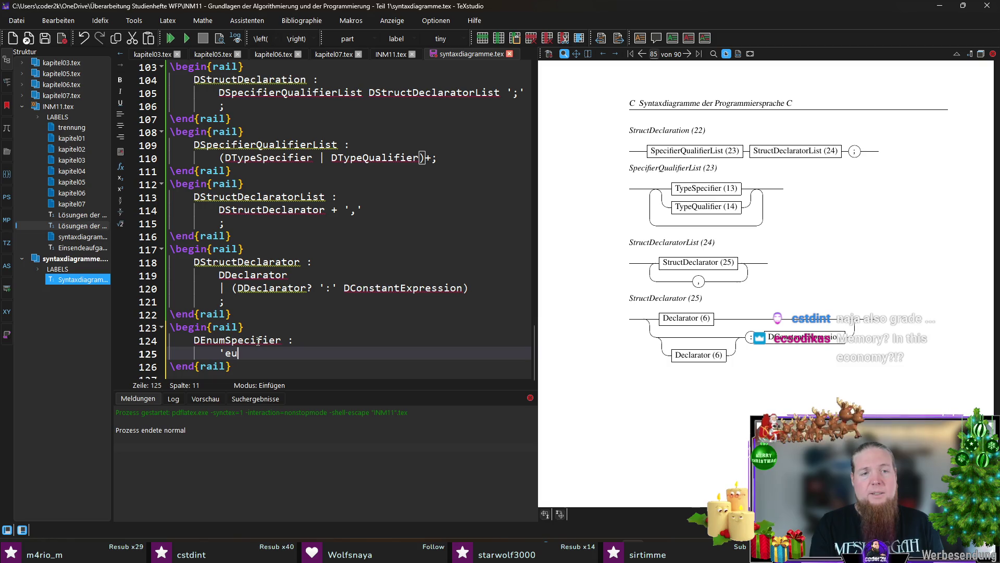
pyautogui.press('Home')
pyautogui.write('(')
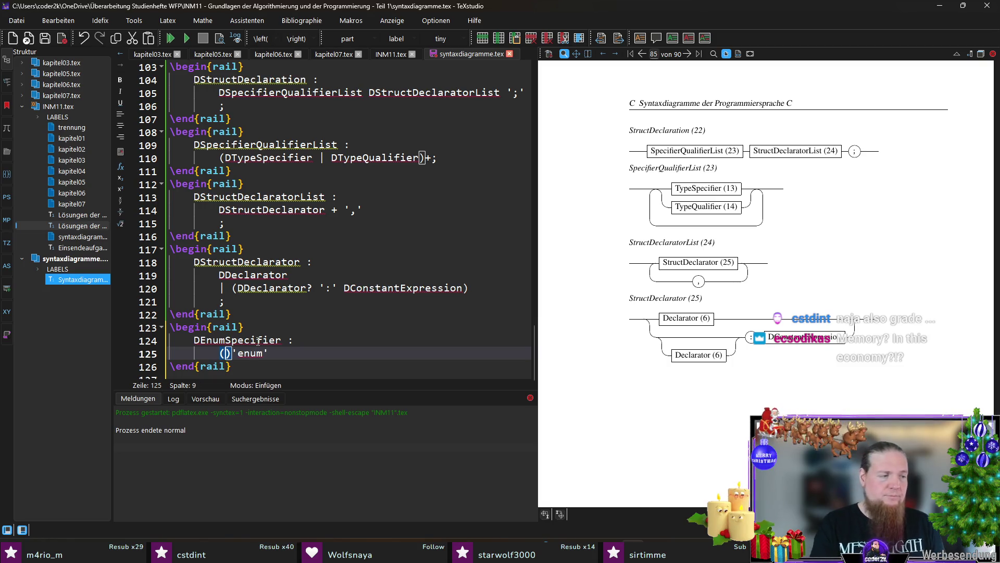
pyautogui.press('End')
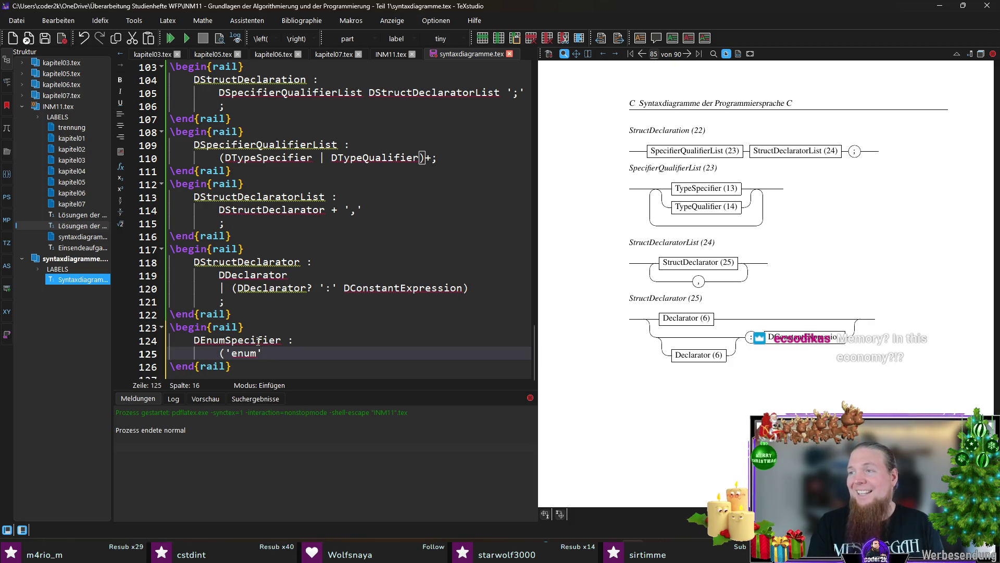
pyautogui.write('TIdentifier')
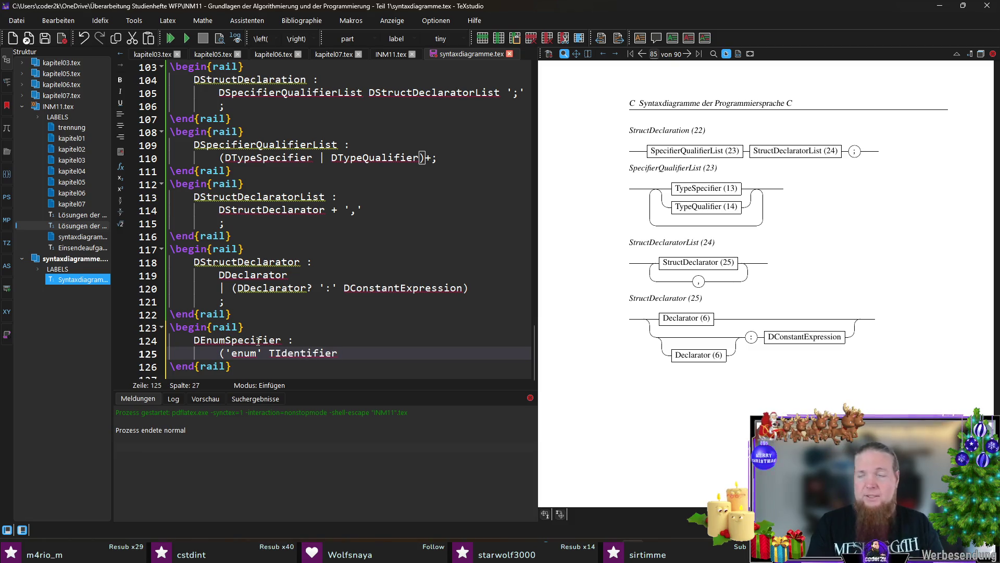
pyautogui.write(" '\\{")
pyautogui.press('Delete')
pyautogui.press('Delete')
pyautogui.write("'")
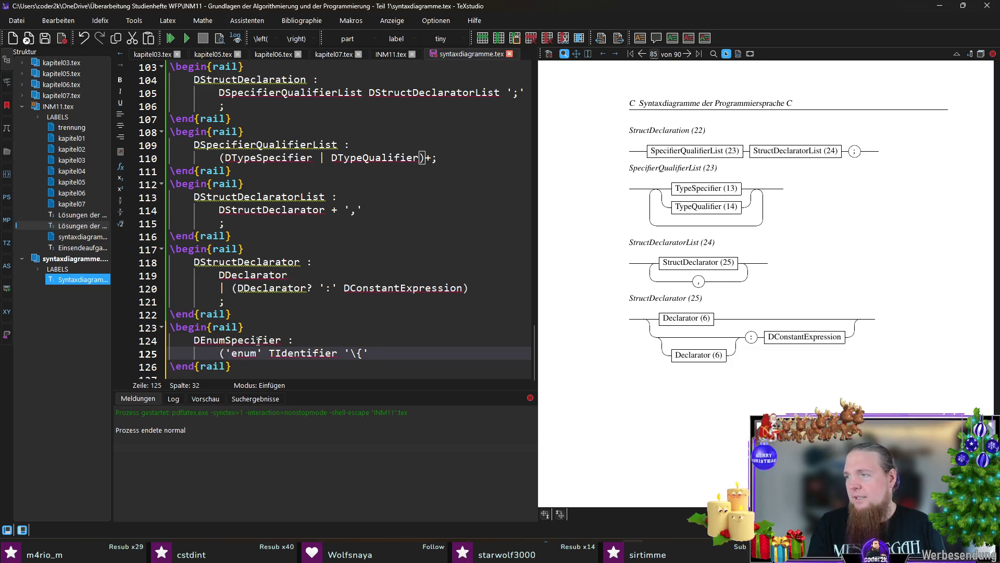
pyautogui.write(" DEnumeratorList '\\}'")
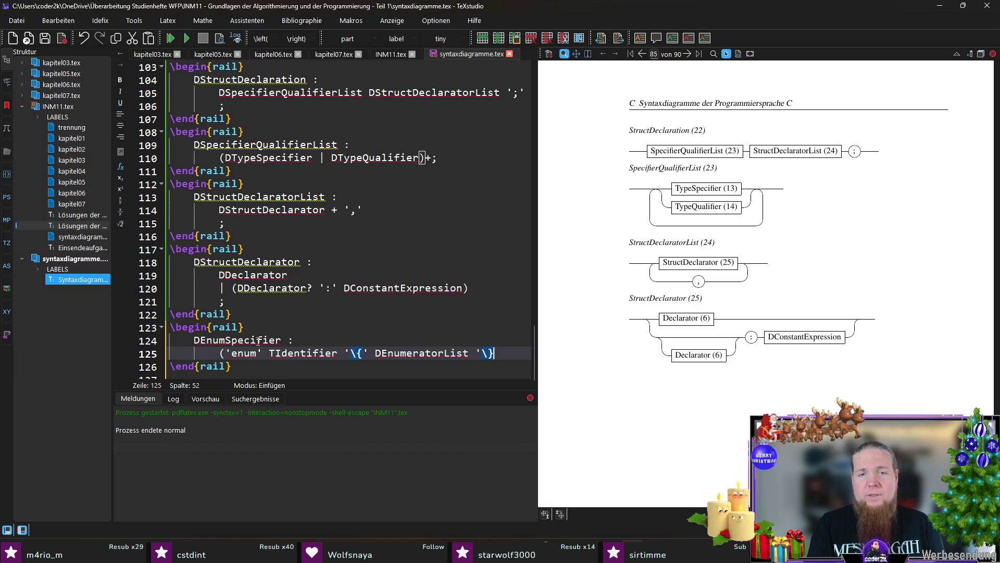
pyautogui.write(')')
pyautogui.press('Return')
pyautogui.write('|')
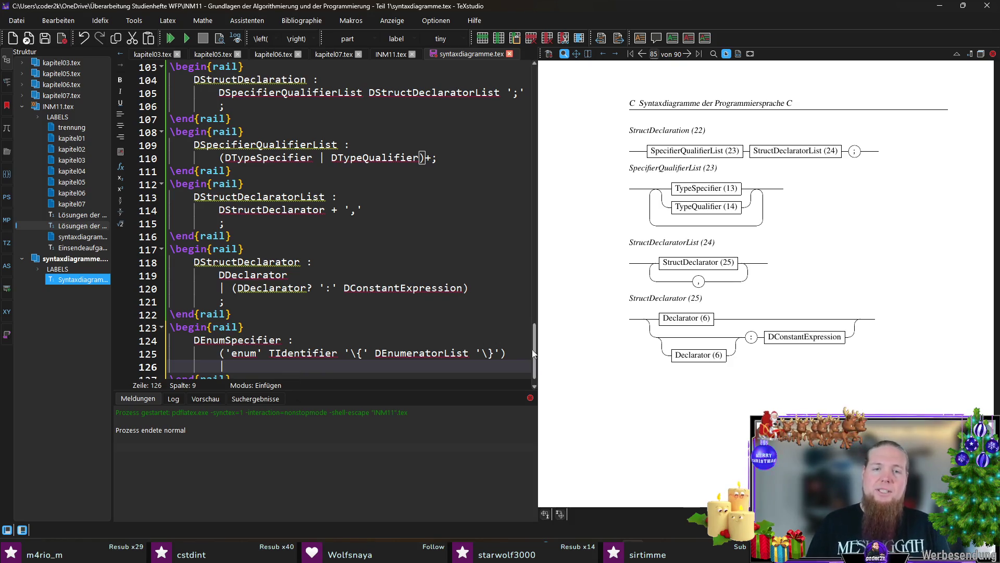
# - Add the second alternative | ('enum' TIdentifier) and the closing semicolon, then compile
pyautogui.click(522, 353)
pyautogui.write("','")
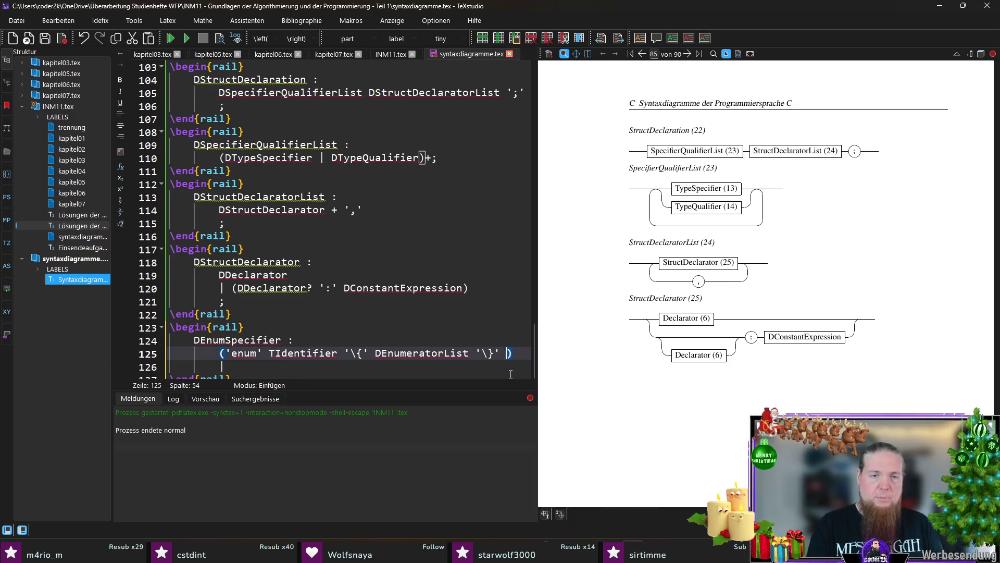
pyautogui.write('?')
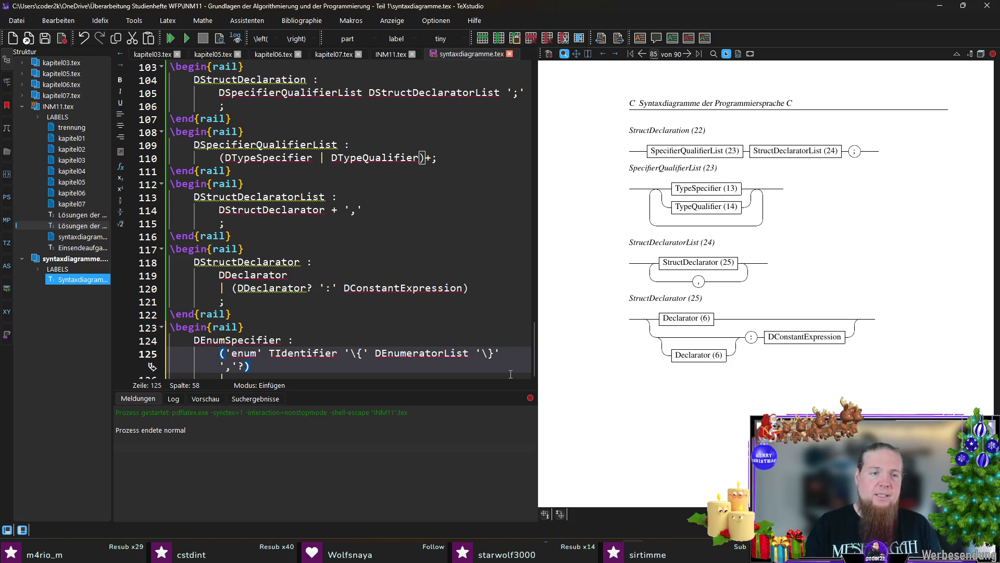
pyautogui.press('Down')
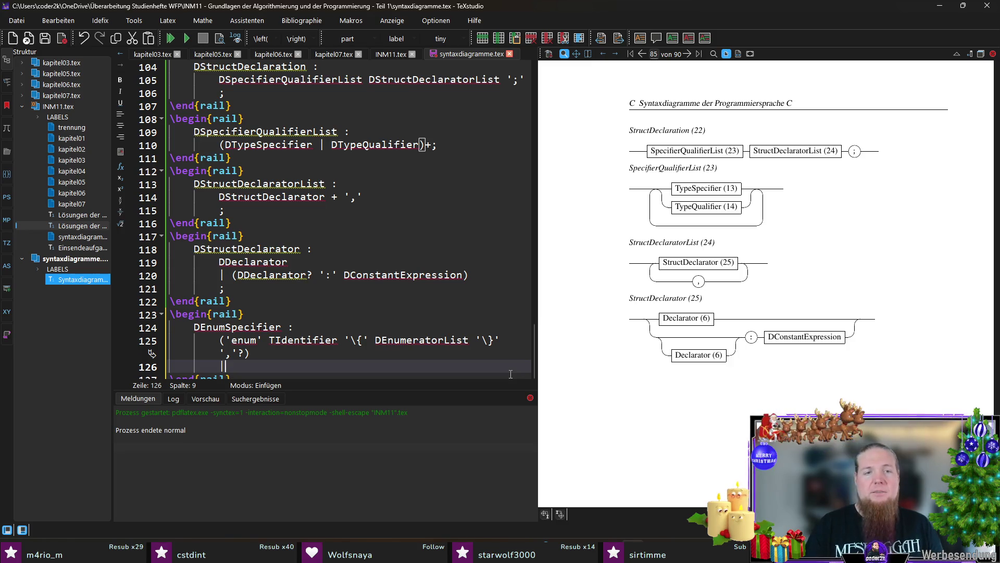
pyautogui.moveTo(323, 341)
pyautogui.mouseDown()
pyautogui.moveTo(370, 342)
pyautogui.moveTo(221, 341)
pyautogui.mouseUp()
pyautogui.hotkey('ctrl', 'c')
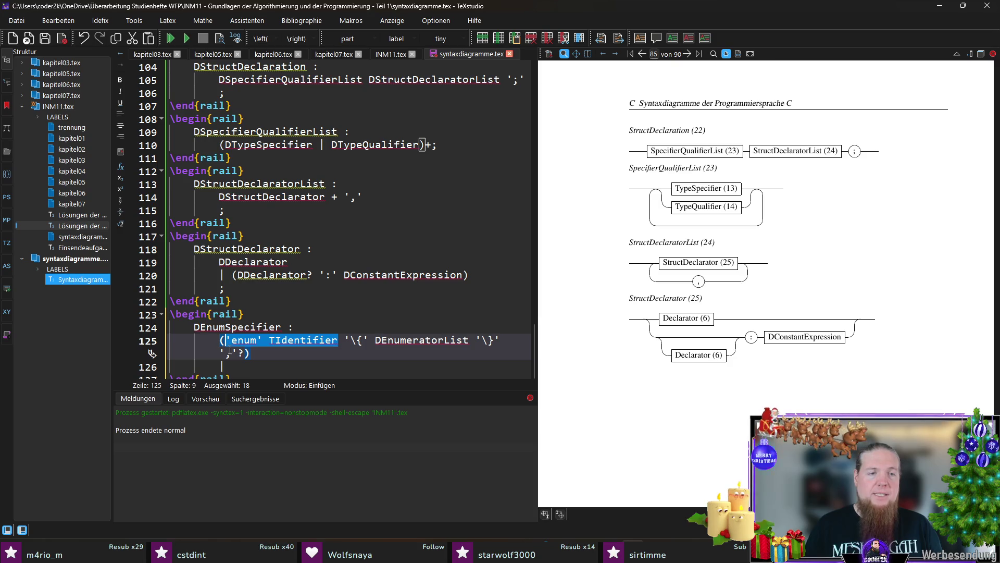
pyautogui.click(240, 366)
pyautogui.hotkey('ctrl', 'v')
pyautogui.write(')')
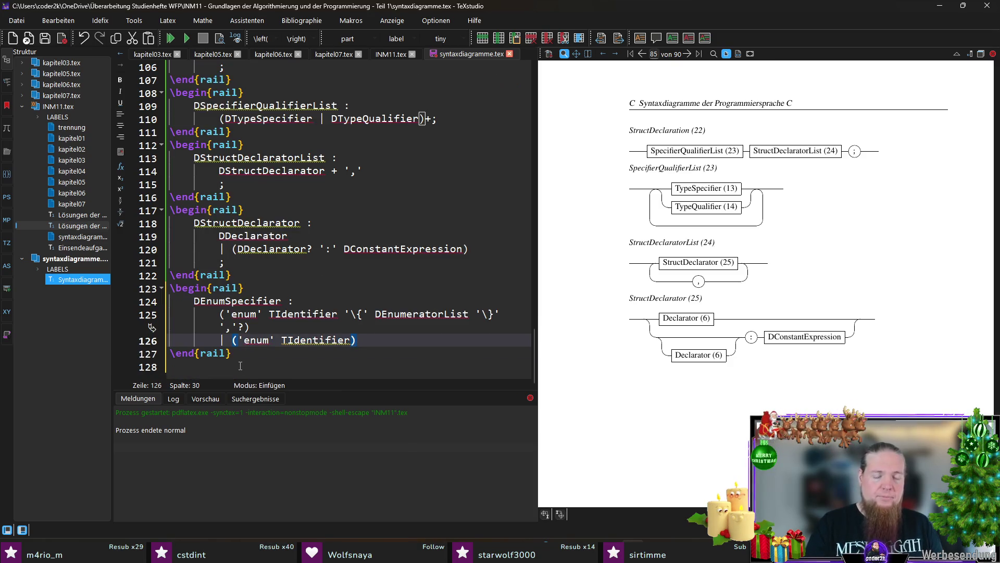
pyautogui.press('Return')
pyautogui.write(';')
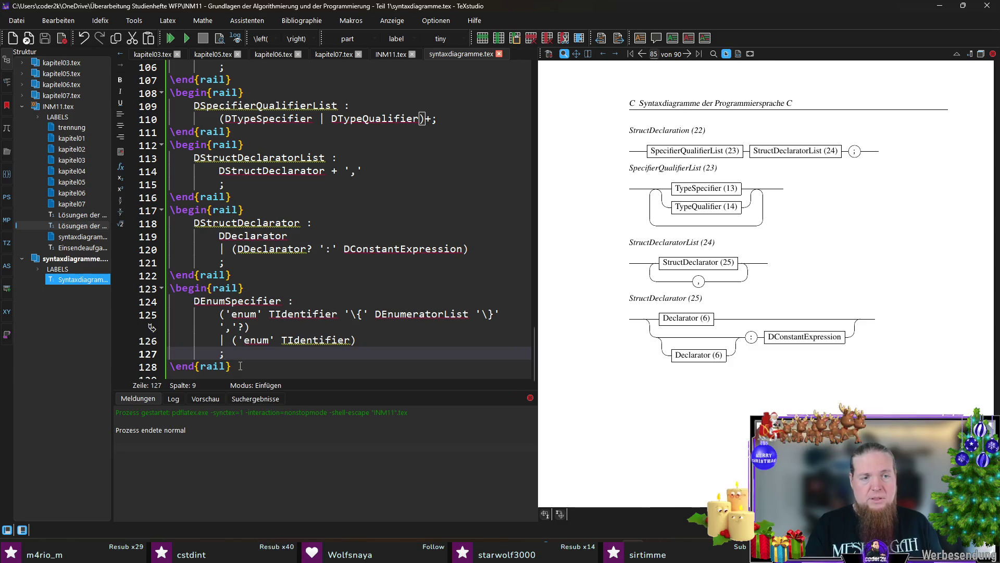
pyautogui.press('F5')
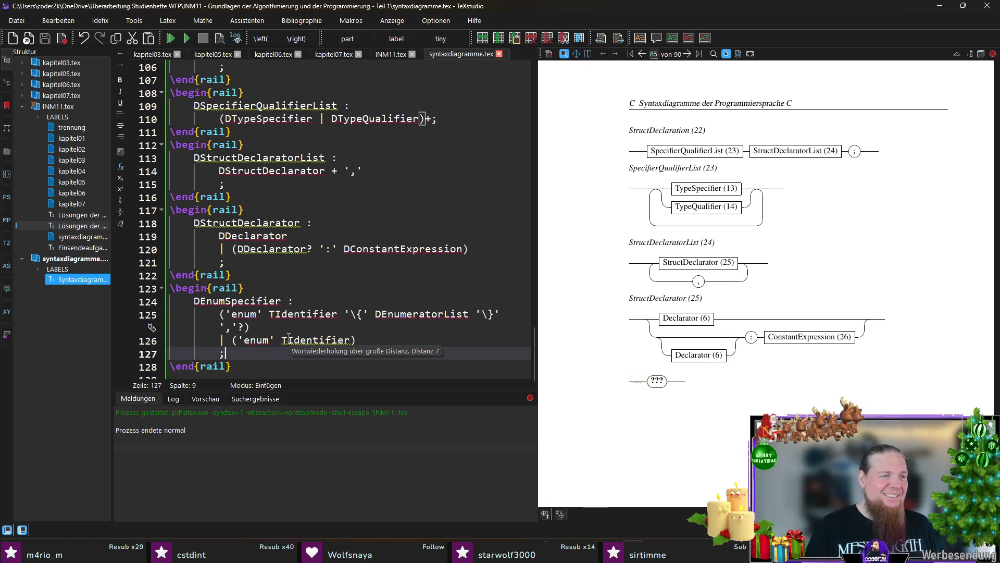
# - Rerun rail INM11 in Git Bash, recompile, and magnify the new EnumSpecifier (18) diagram in the preview
pyautogui.hotkey('alt', 'Tab')
pyautogui.press('Up')
pyautogui.press('Return')
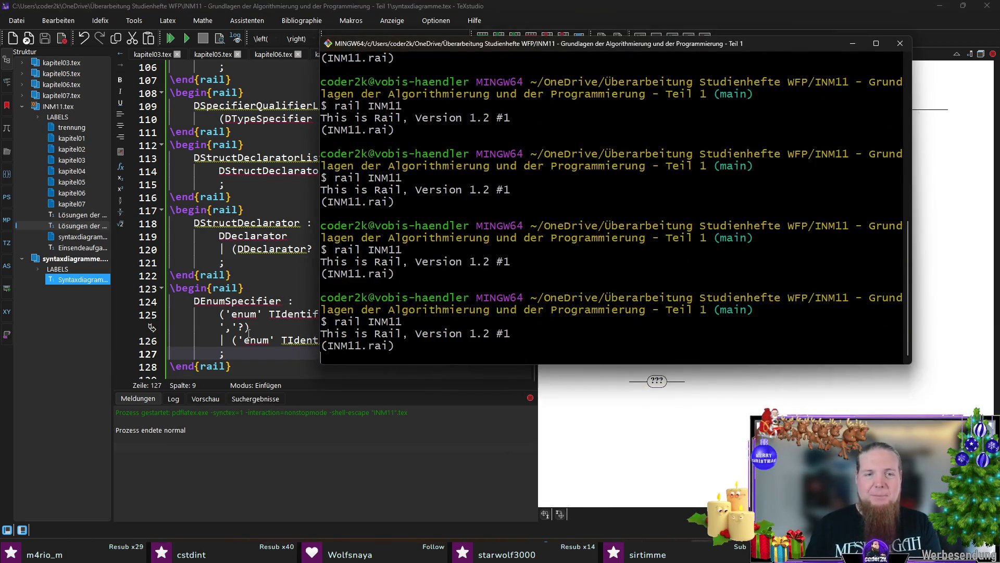
pyautogui.hotkey('alt', 'Tab')
pyautogui.press('F5')
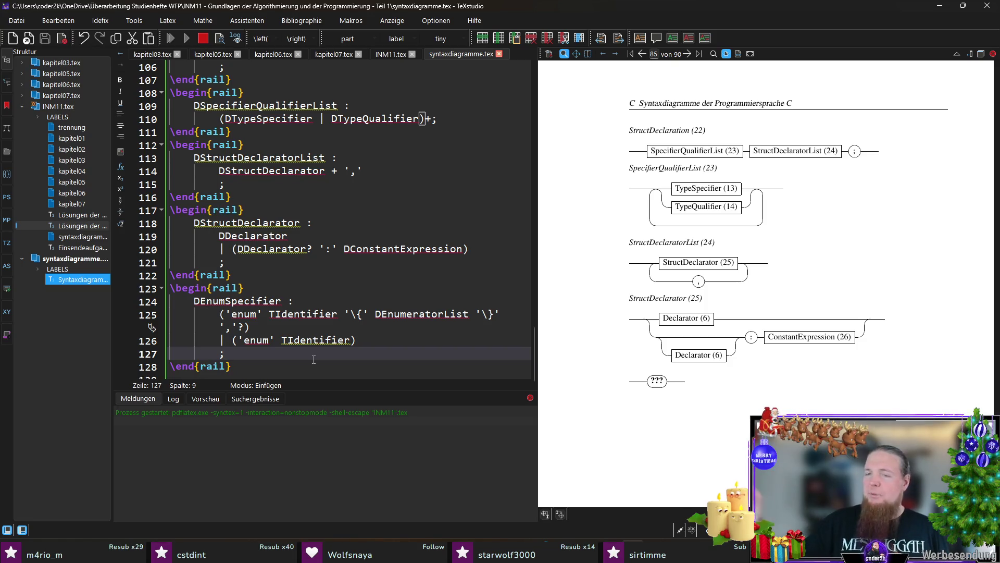
pyautogui.scroll(-1, 819, 392)
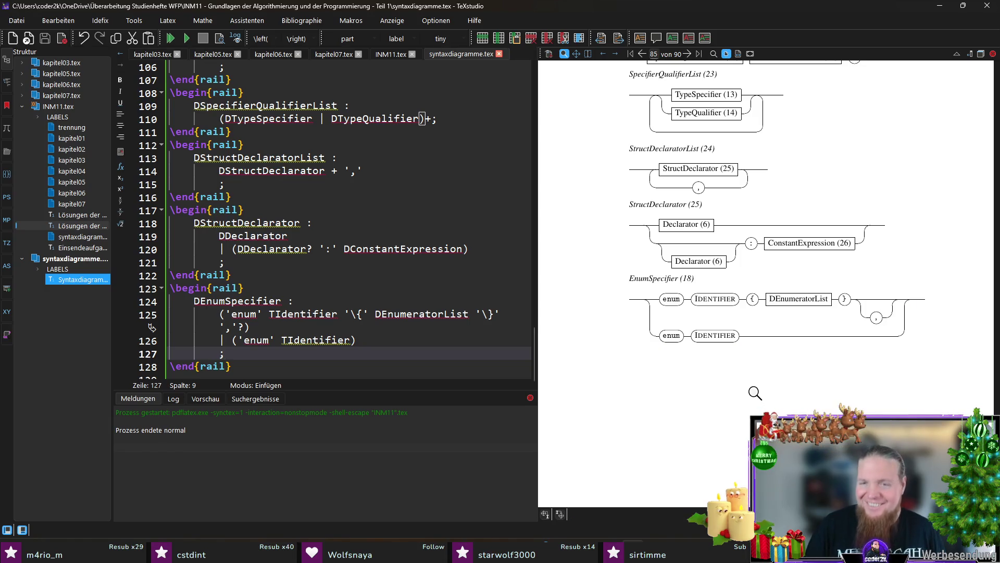
pyautogui.click(731, 337)
pyautogui.moveTo(730, 338); pyautogui.dragTo(744, 397)
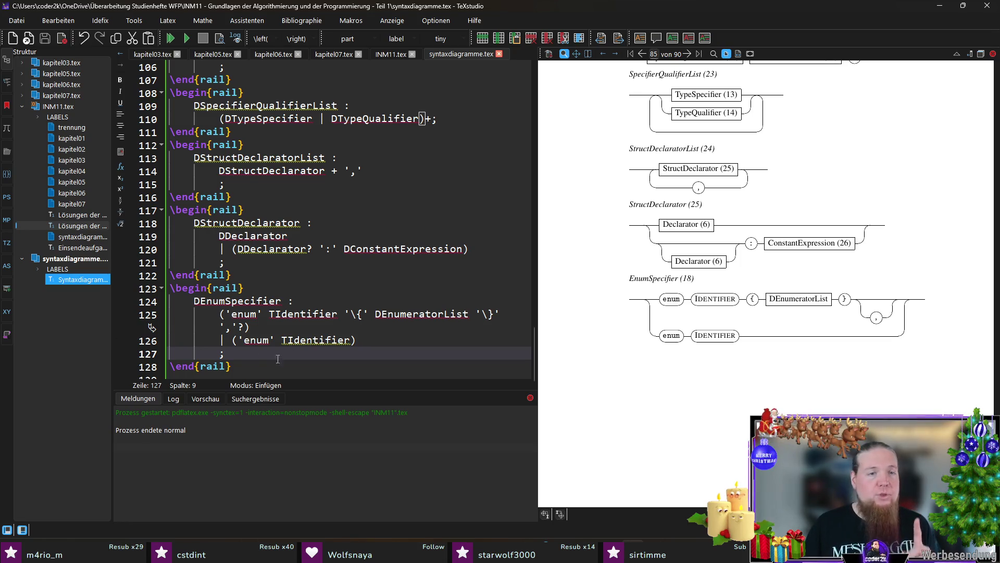
# - Mark TIdentifier optional with ? in the first alternative, rerun rail INM11 and recompile
pyautogui.click(338, 314)
pyautogui.write('?')
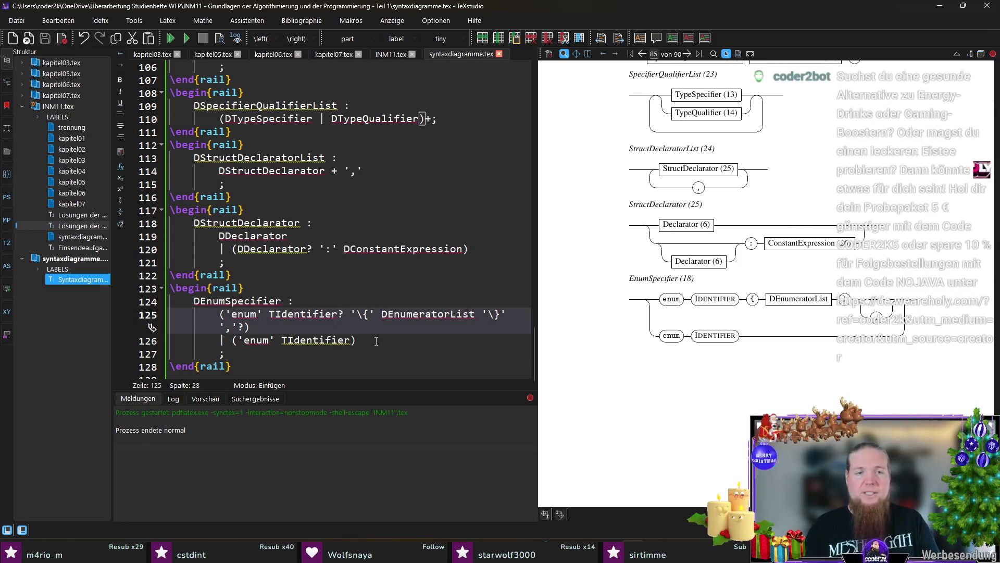
pyautogui.press('F5')
pyautogui.hotkey('alt', 'Tab')
pyautogui.write('rail INM11')
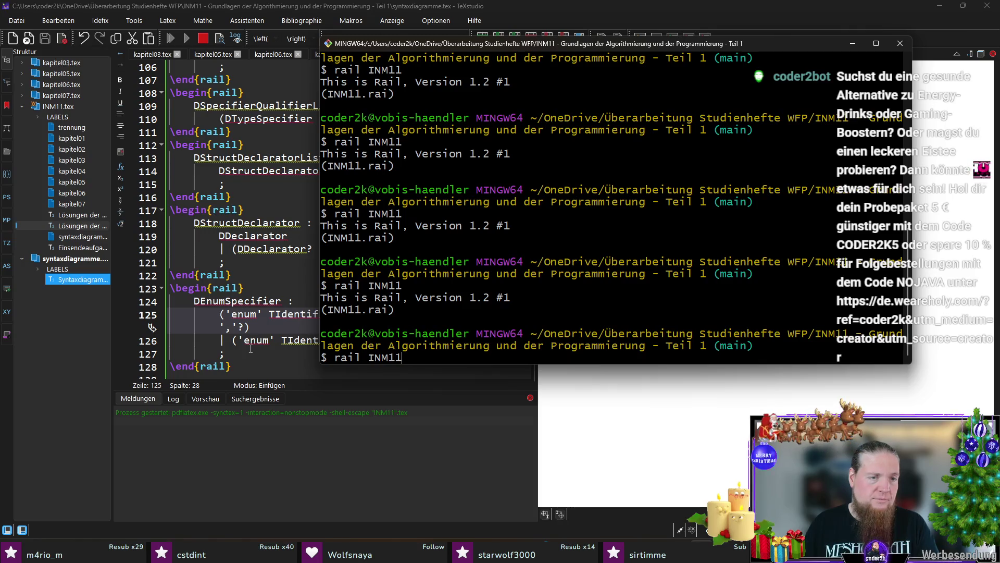
pyautogui.press('Return')
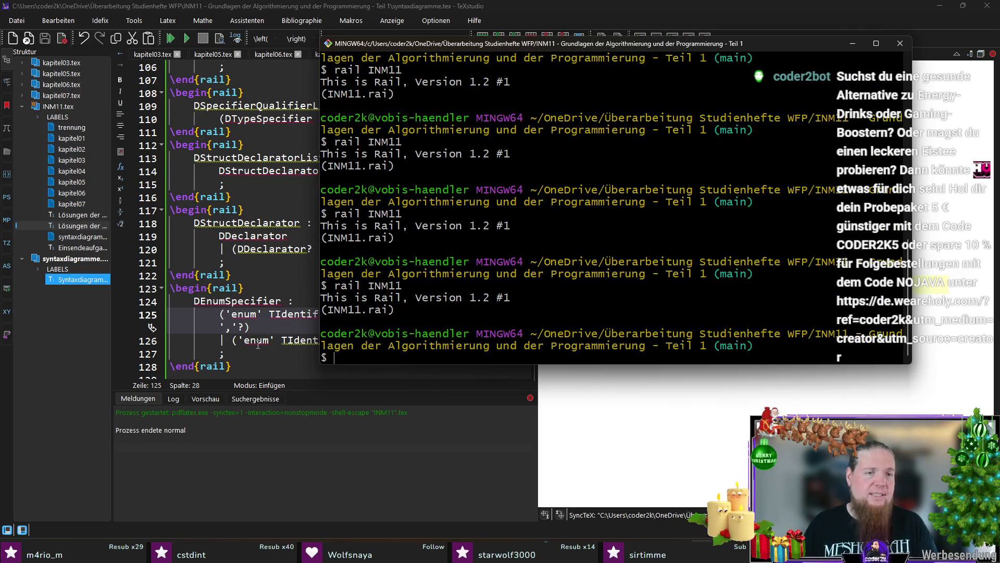
pyautogui.click(255, 351)
pyautogui.press('F5')
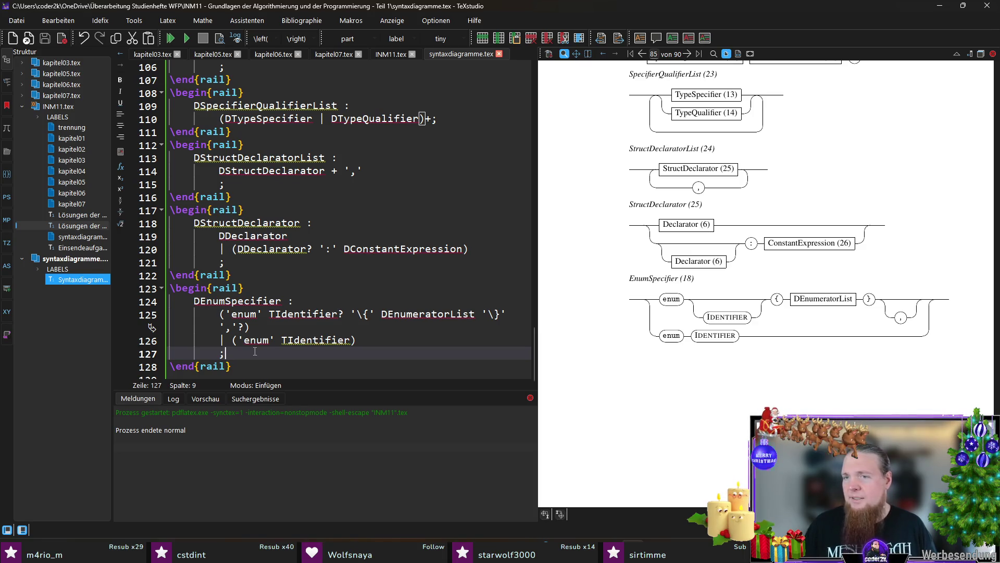
# - Rewrite the alternative as 'enum' TIdentifier? '\{' DEnumeratorList ','? '\}' and recompile
pyautogui.click(241, 327)
pyautogui.press('BackSpace')
pyautogui.press('BackSpace')
pyautogui.press('BackSpace')
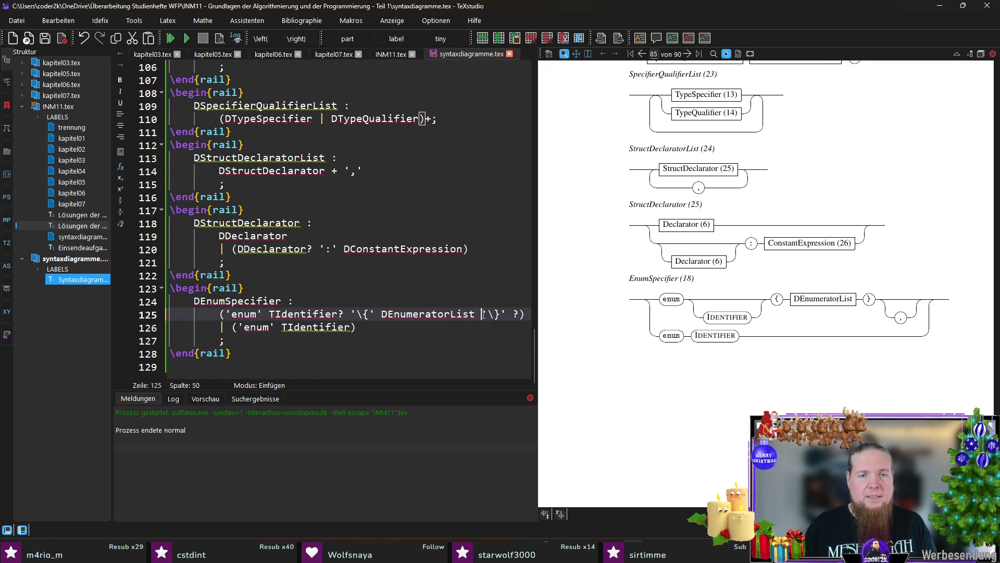
pyautogui.write("','")
pyautogui.press('BackSpace')
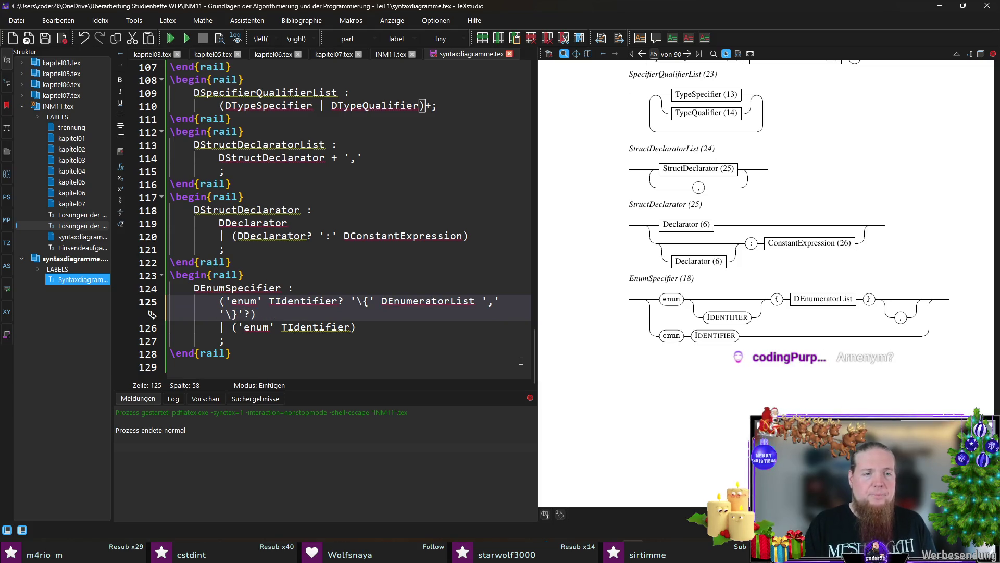
pyautogui.press('Delete')
pyautogui.press('Left')
pyautogui.press('Left')
pyautogui.press('Left')
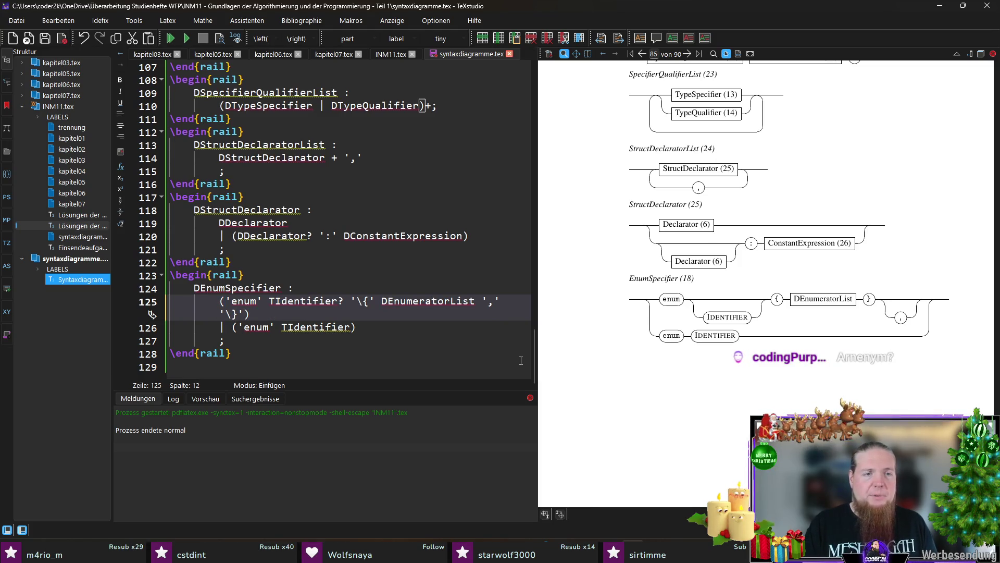
pyautogui.write('?')
pyautogui.press('Right')
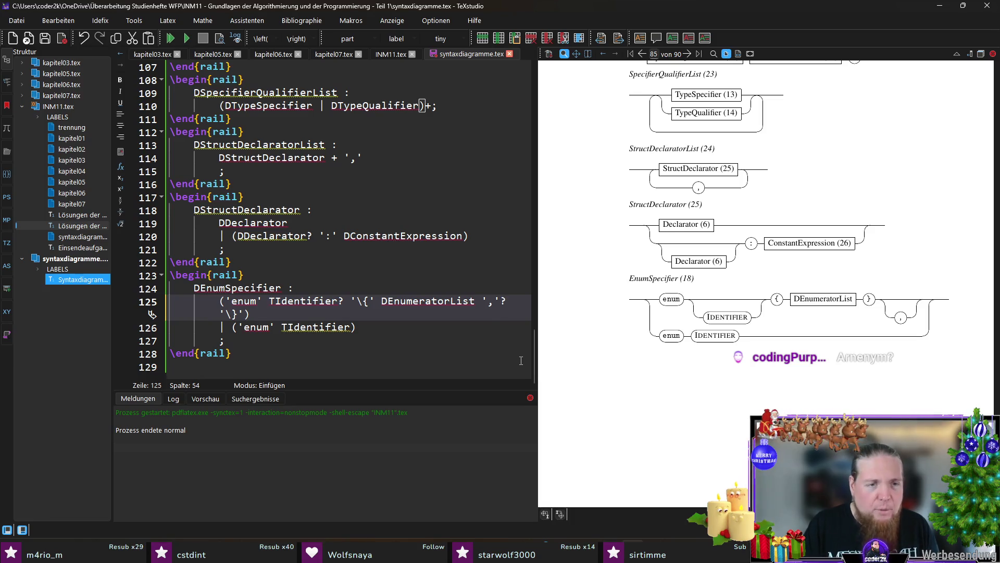
pyautogui.press('End')
pyautogui.press('F5')
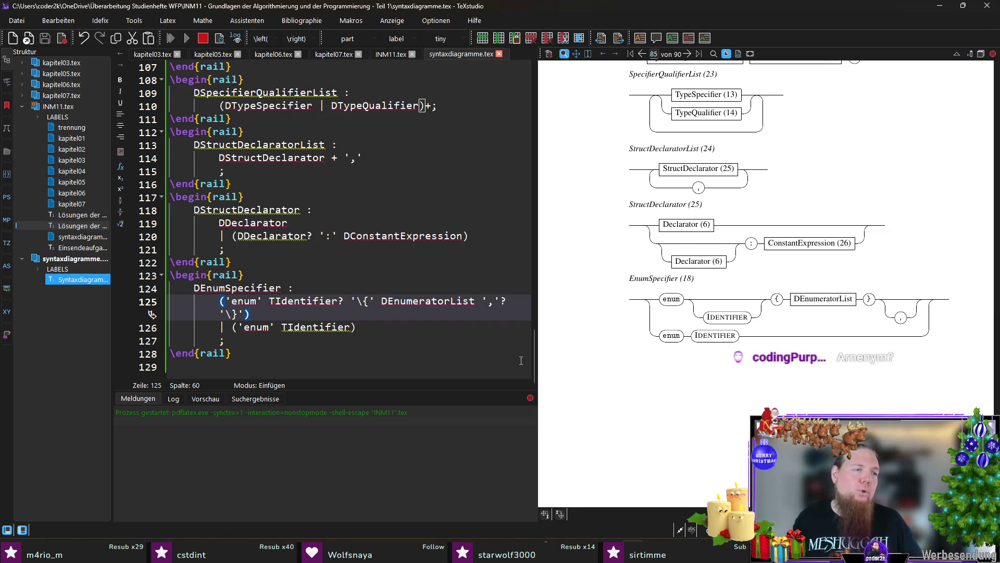
# - Copy the DEnumeratorList name and switch to INM11.tex
pyautogui.press('Down')
pyautogui.press('Down')
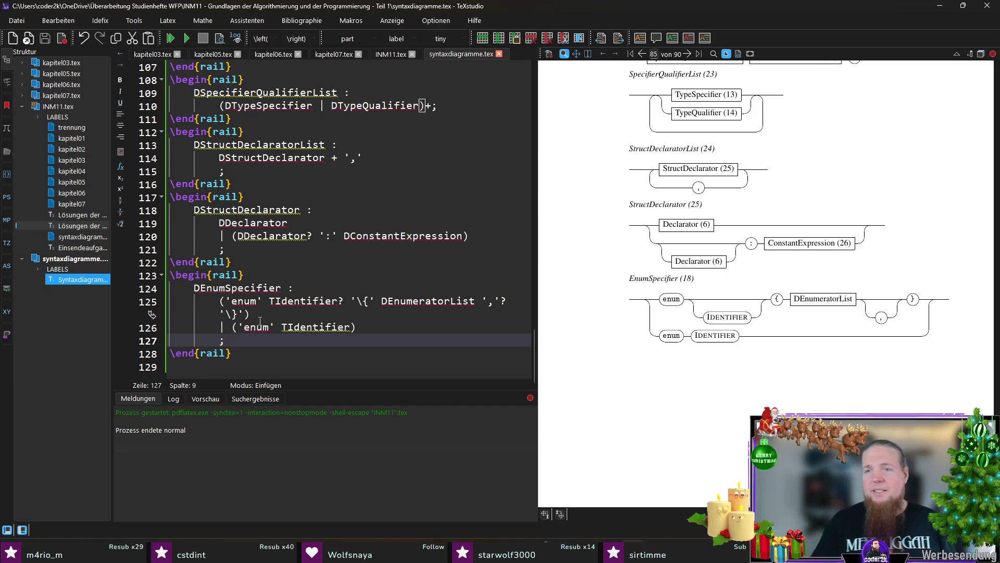
pyautogui.doubleClick(428, 301)
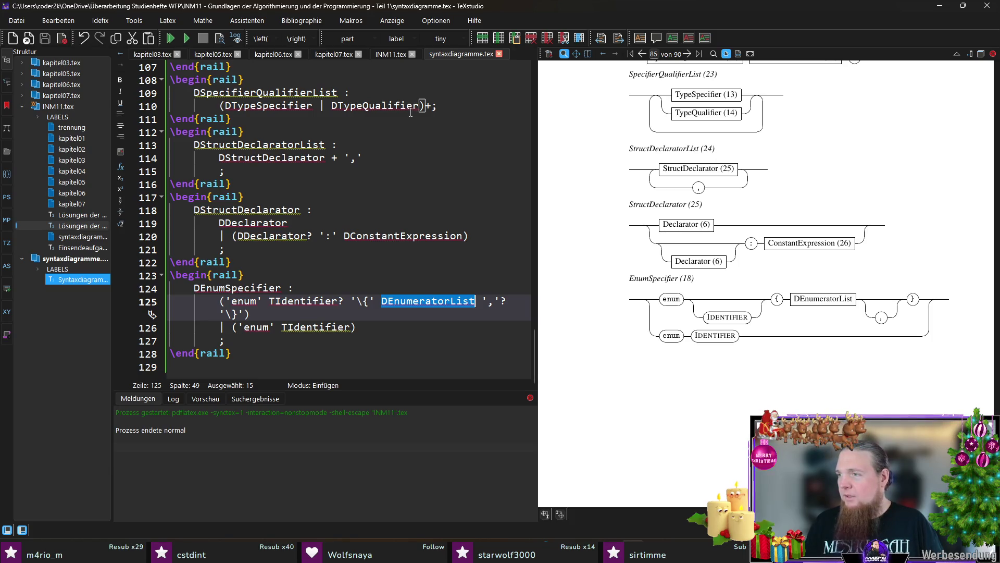
pyautogui.click(387, 54)
# - Clear the stray hash and start a new \railalias line below the existing aliases
pyautogui.click(239, 314)
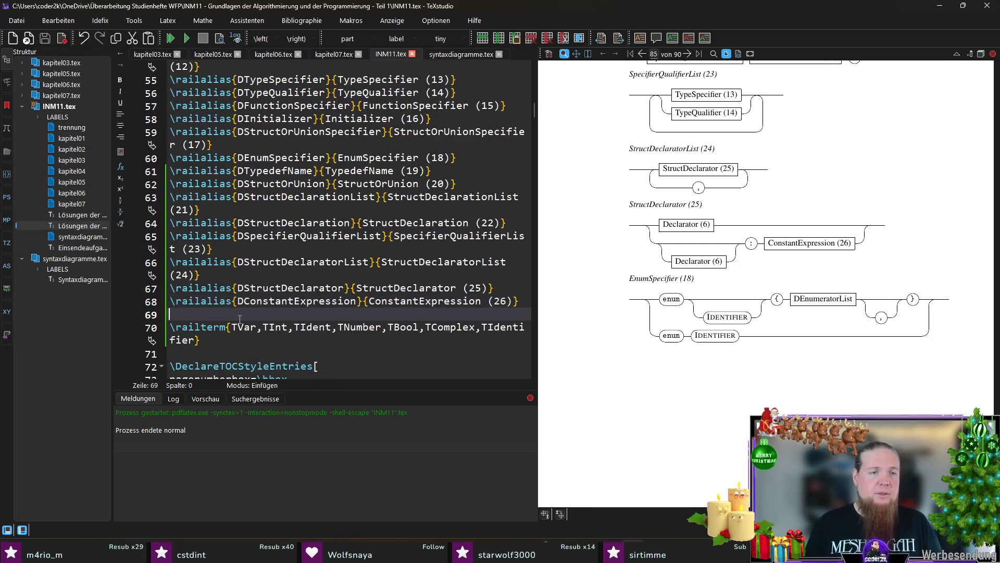
pyautogui.write('#')
pyautogui.press('BackSpace')
pyautogui.press('Return')
pyautogui.press('Up')
pyautogui.write('\\rail')
pyautogui.press('Return')
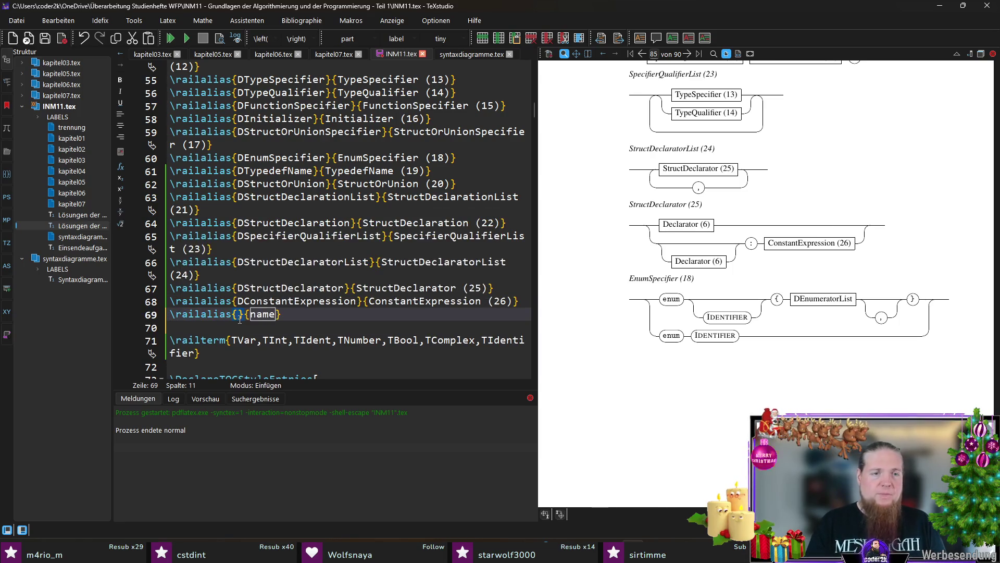
pyautogui.write('DEnumeratorList')
# - Map DEnumeratorList to EnumeratorList (27), save INM11.tex, and return to syntaxdiagramme.tex
pyautogui.press('Tab')
pyautogui.write('DEnumeratorList')
pyautogui.press('Delete')
pyautogui.hotkey('ctrl', 'Right')
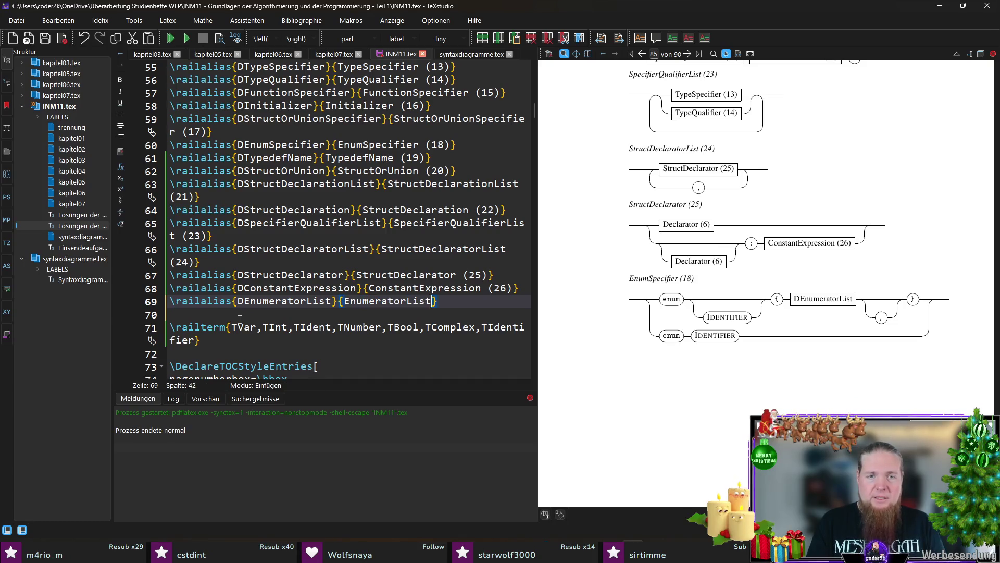
pyautogui.write('(27)')
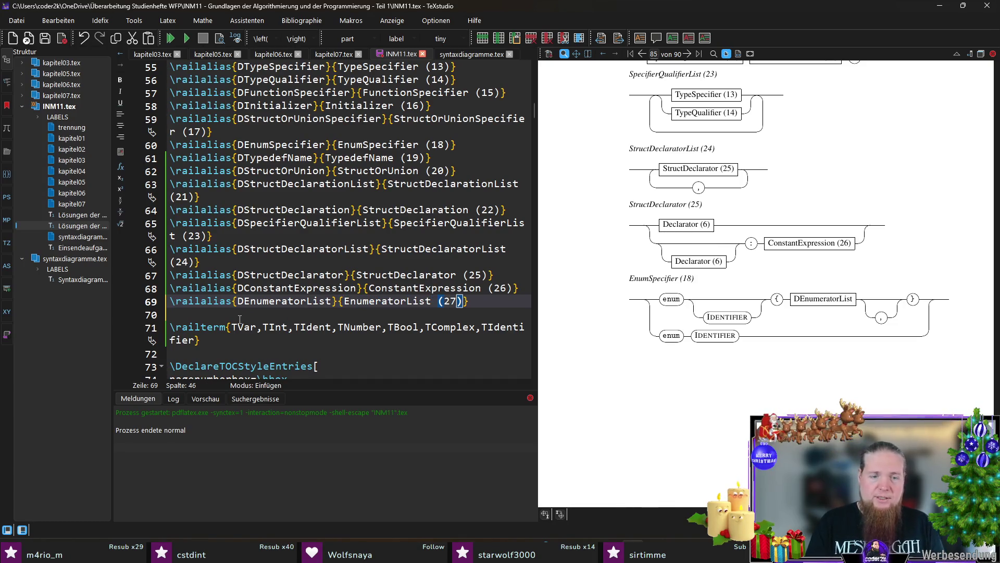
pyautogui.press('End')
pyautogui.hotkey('ctrl', 's')
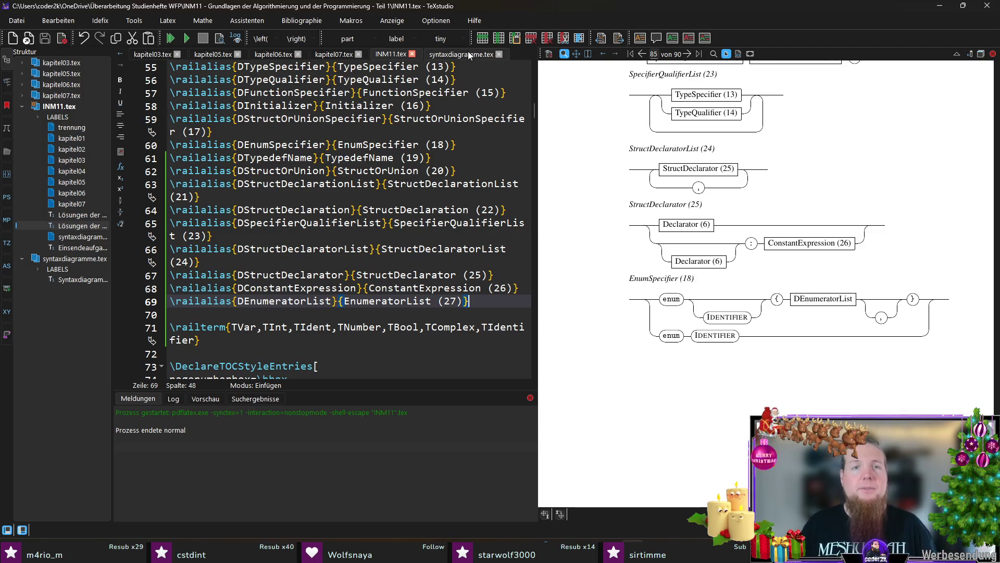
pyautogui.click(468, 54)
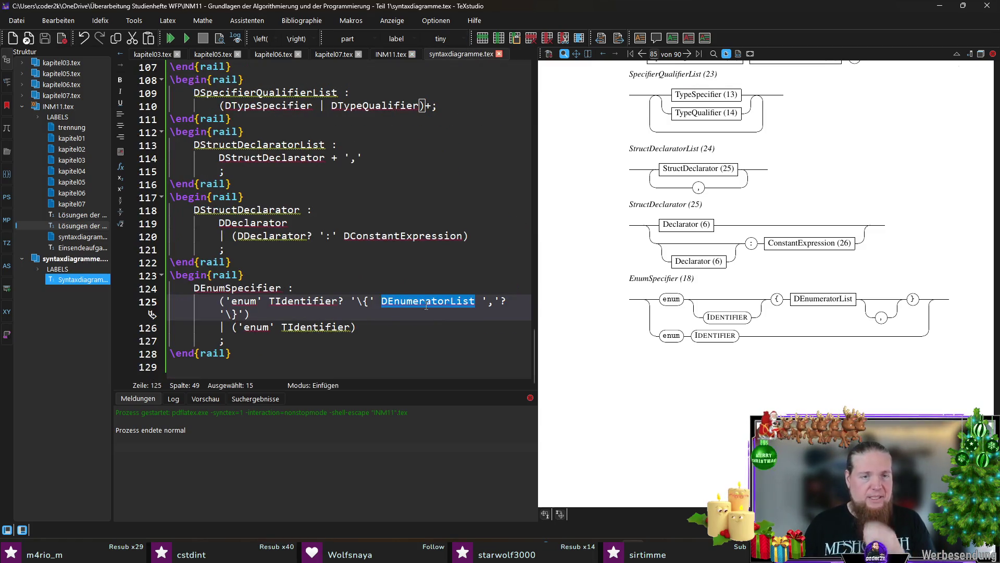
# - Insert a new rail environment at the file end headed by the copied DEnumeratorList name
pyautogui.click(252, 366)
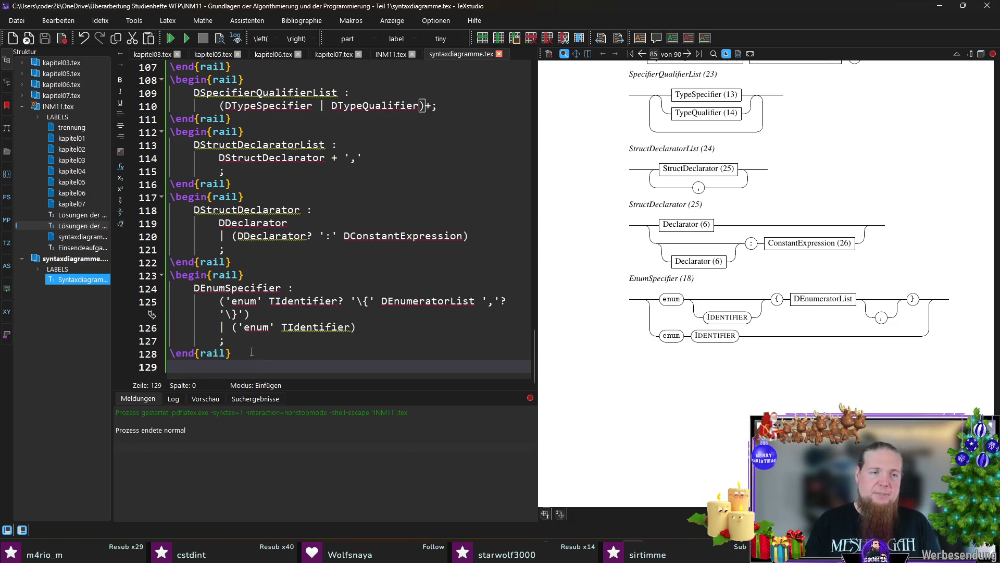
pyautogui.press('Return')
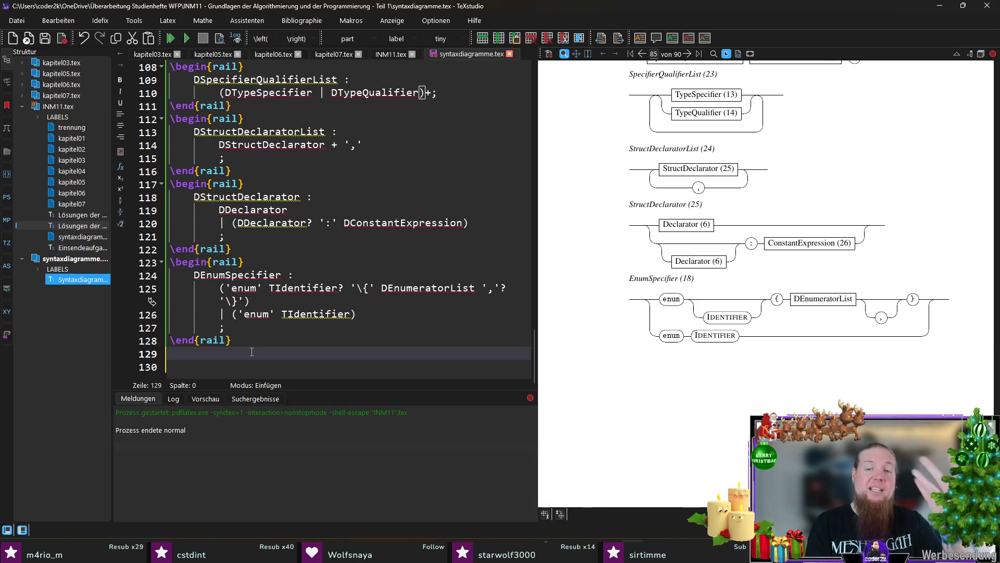
pyautogui.write('\\era')
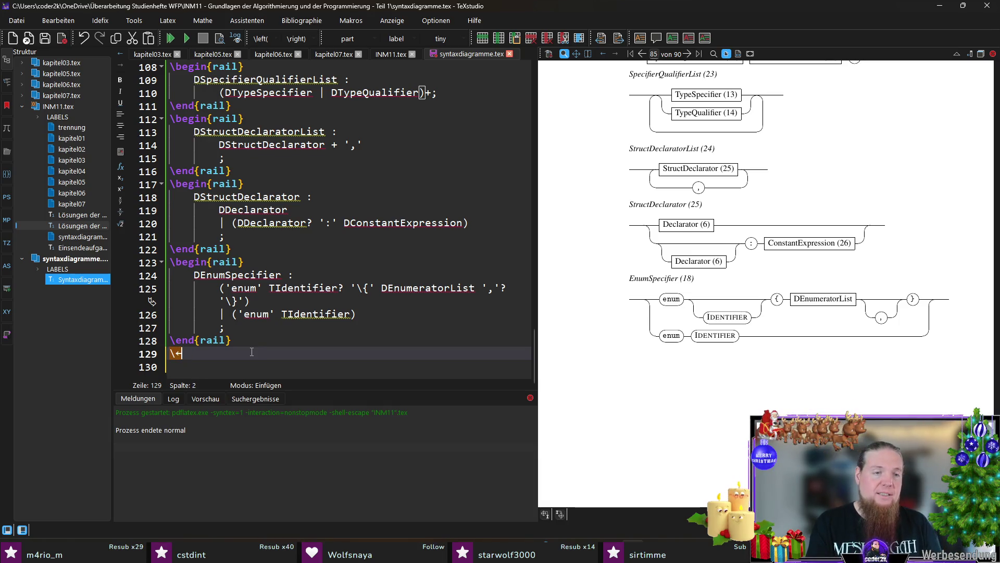
pyautogui.write('begin{rail}')
pyautogui.press('Return')
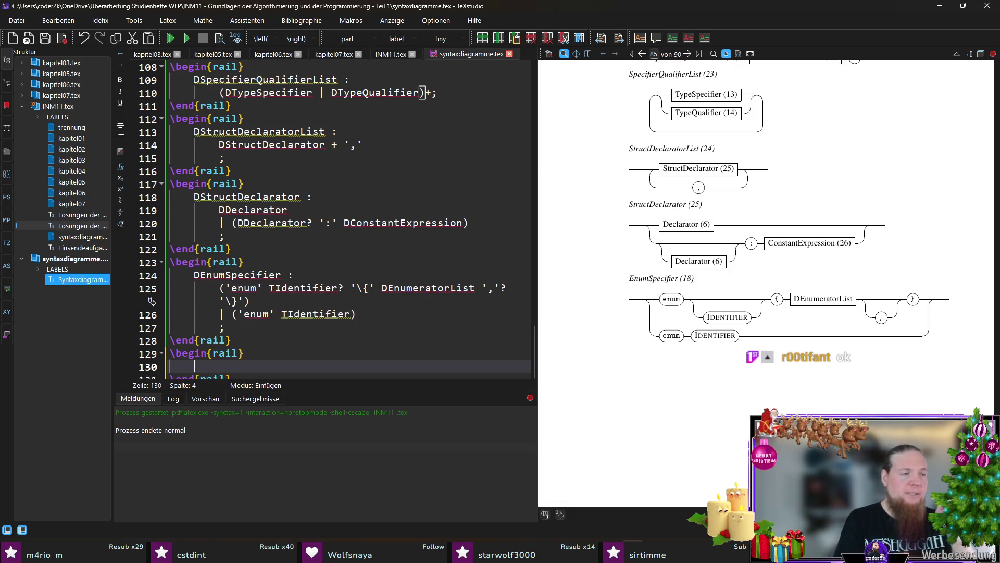
pyautogui.scroll(-1, 338, 295)
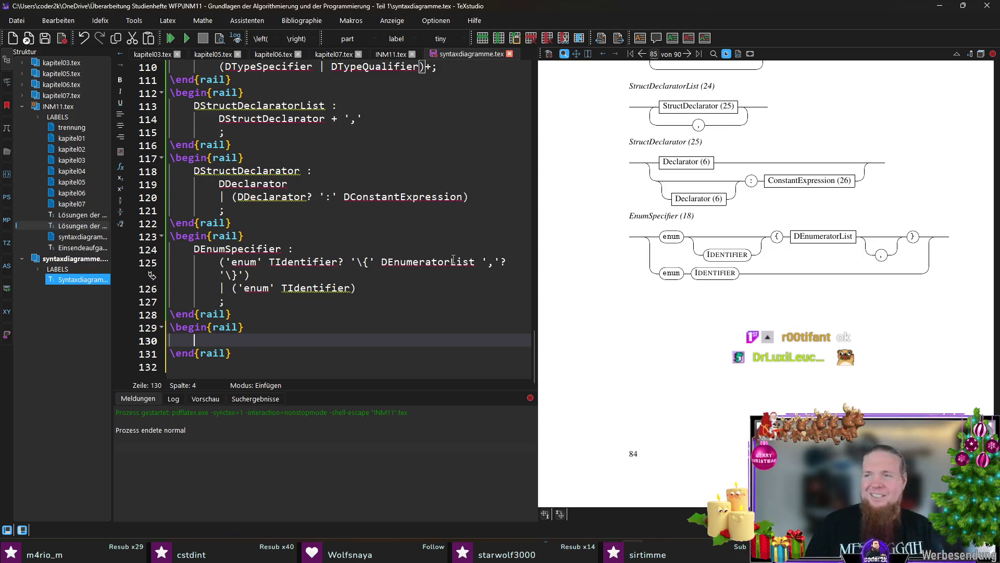
pyautogui.doubleClick(427, 264)
pyautogui.hotkey('ctrl', 'c')
pyautogui.click(273, 341)
pyautogui.press('Tab')
pyautogui.hotkey('ctrl', 'v')
pyautogui.write(':')
# - Define the rule body as DEnumerator + ',' with a closing semicolon and save the file
pyautogui.press('Return')
pyautogui.press('Tab')
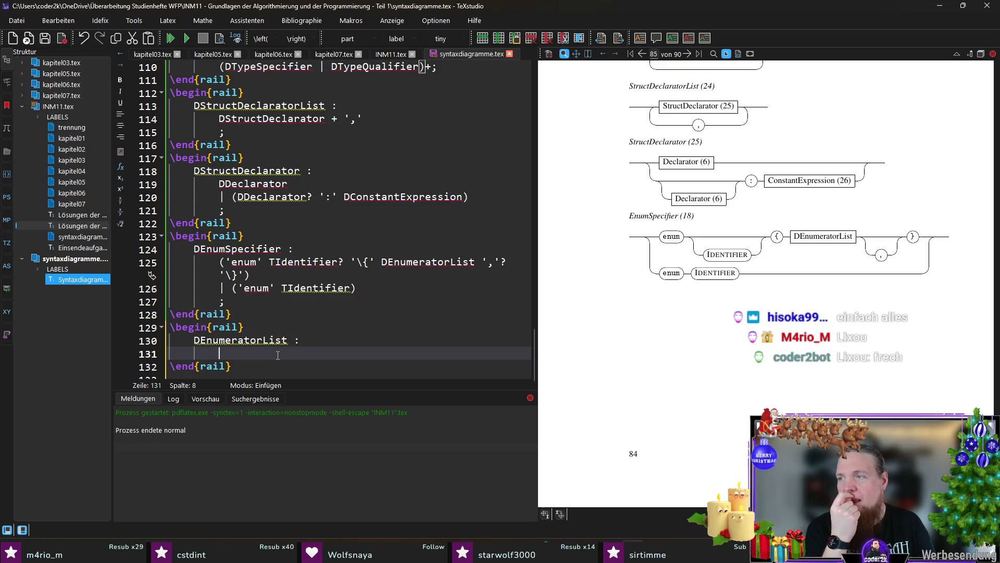
pyautogui.write('D')
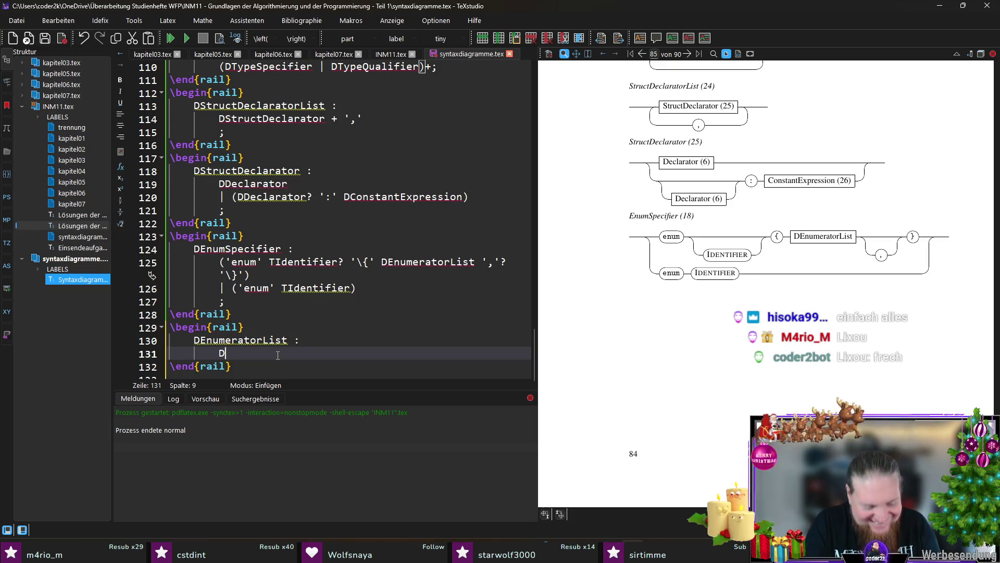
pyautogui.write("Enumerator + '")
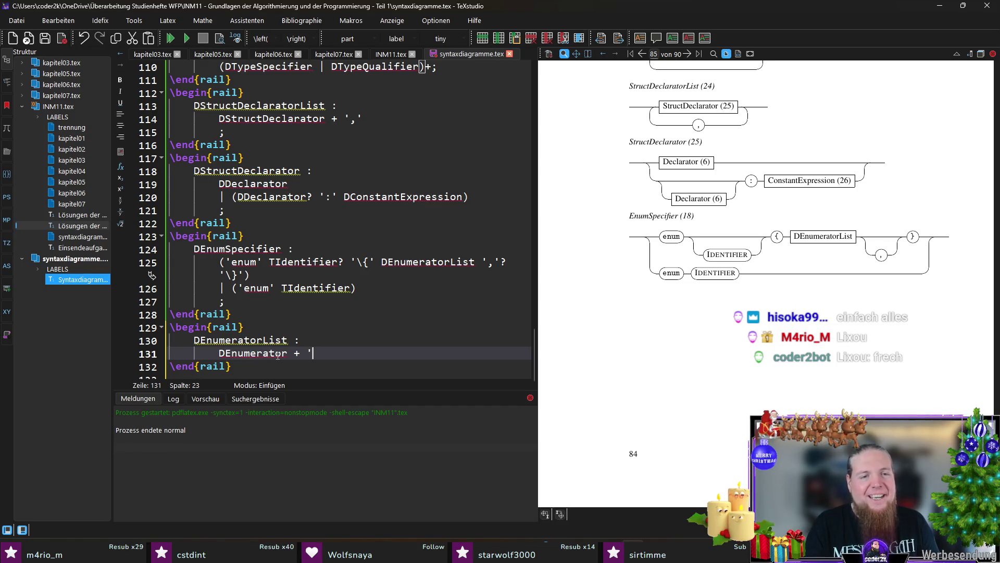
pyautogui.press('Return')
pyautogui.write(';')
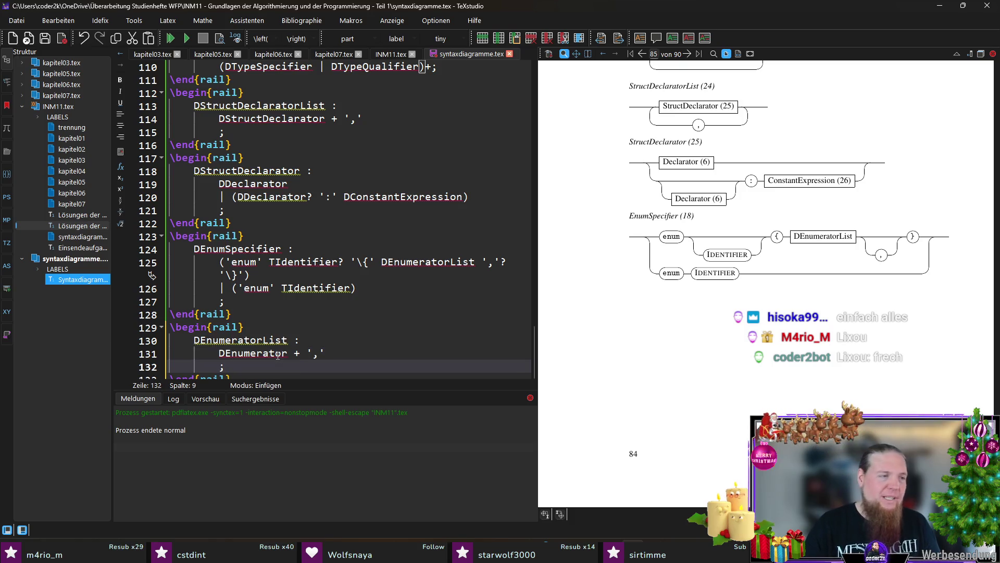
pyautogui.hotkey('ctrl', 's')
pyautogui.scroll(-1, 287, 275)
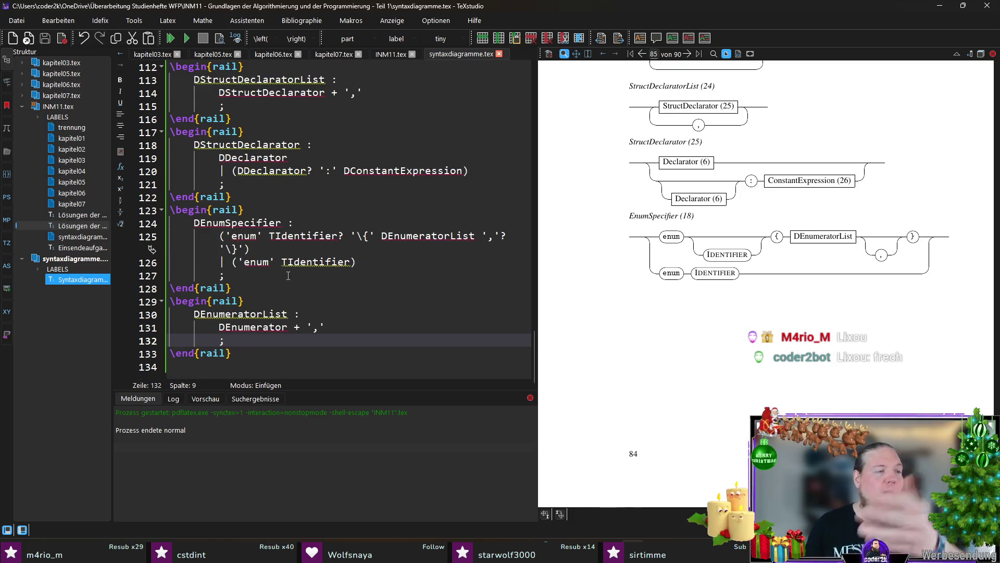
# - Start a \begin after the DEnumeratorList block and delete the wrongly completed itemize lines
pyautogui.click(290, 358)
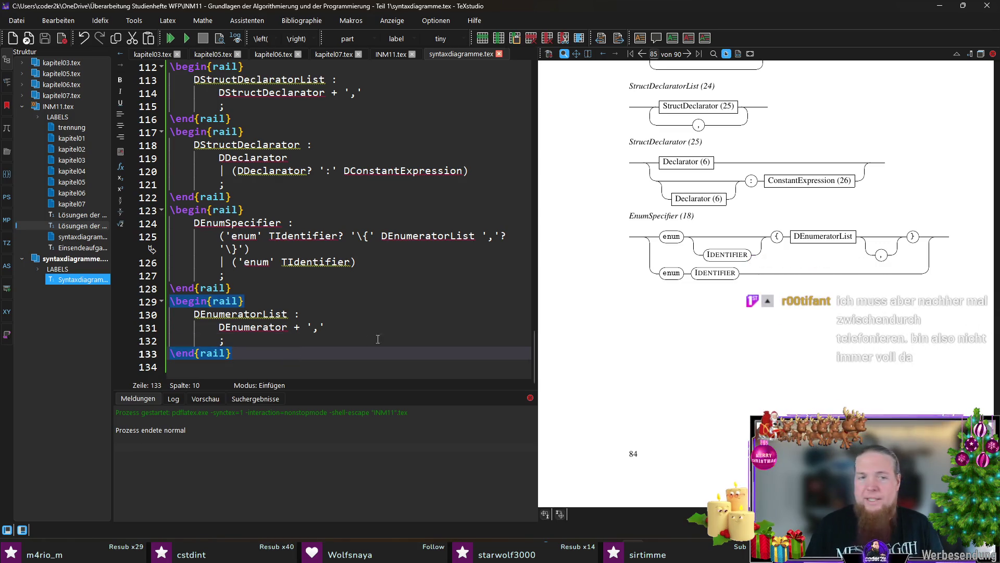
pyautogui.press('Return')
pyautogui.write('\\begin')
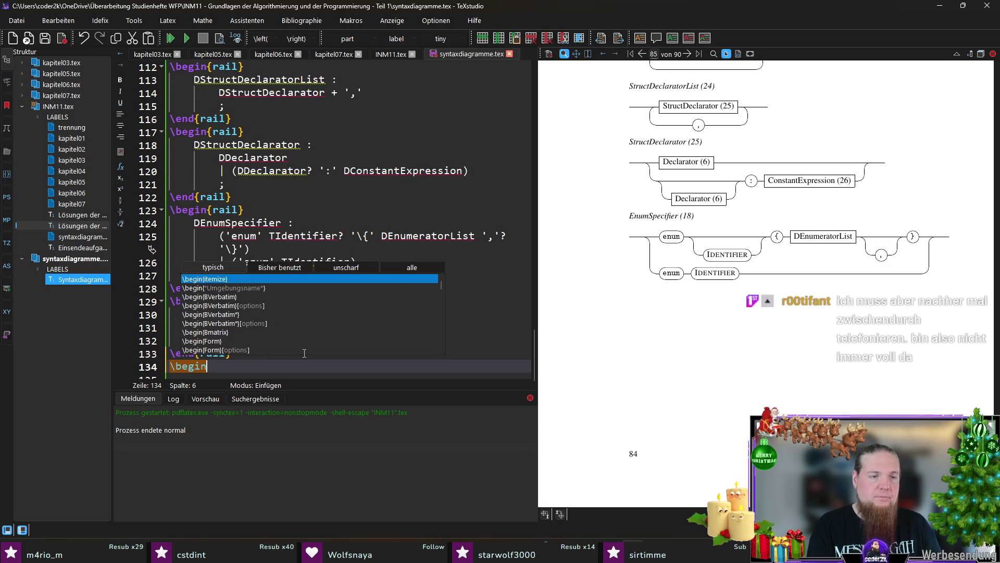
pyautogui.press('Return')
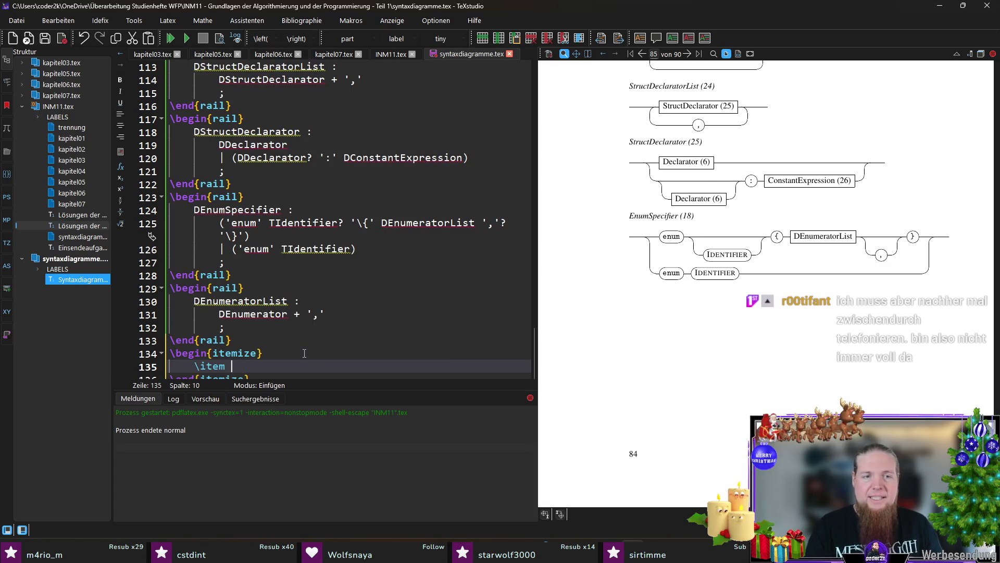
pyautogui.press('Down')
pyautogui.press('Home')
pyautogui.hotkey('shift', 'Up')
pyautogui.hotkey('shift', 'Up')
pyautogui.press('BackSpace')
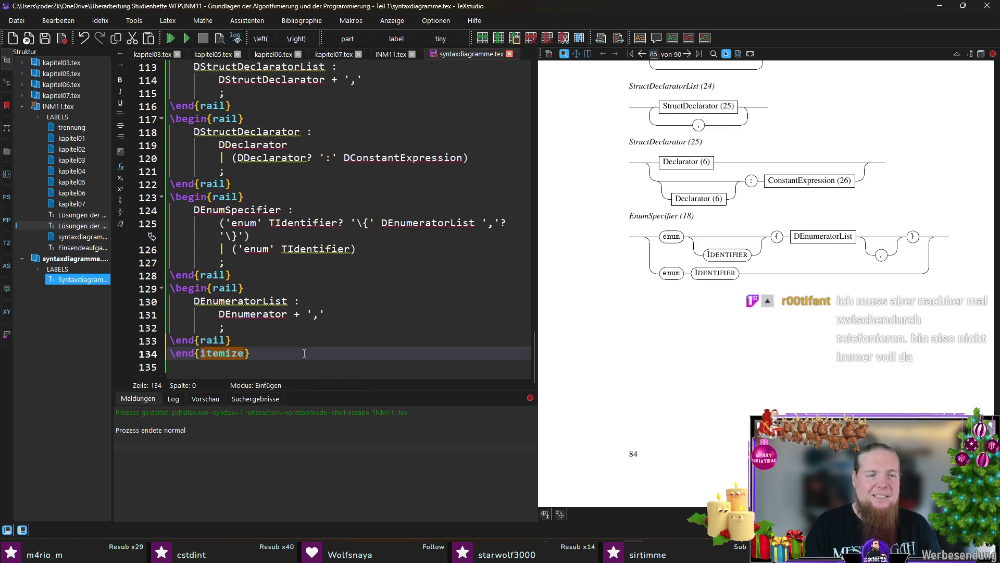
pyautogui.hotkey('shift', 'End')
pyautogui.write('\\begin')
# - Insert a rail environment with the DEnumerator : header, copy its name, and open INM11.tex
pyautogui.press('Return')
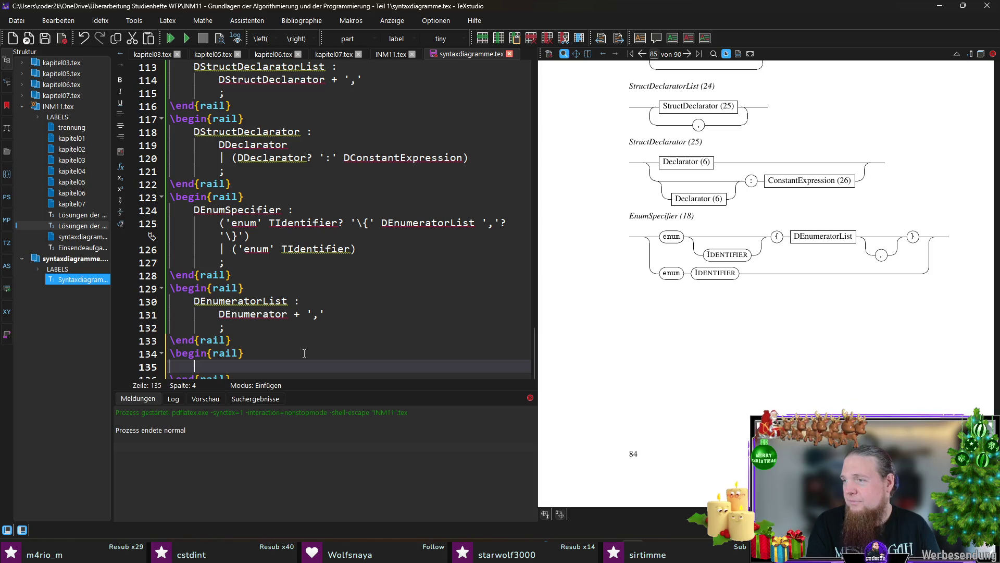
pyautogui.write('DEnumerator :')
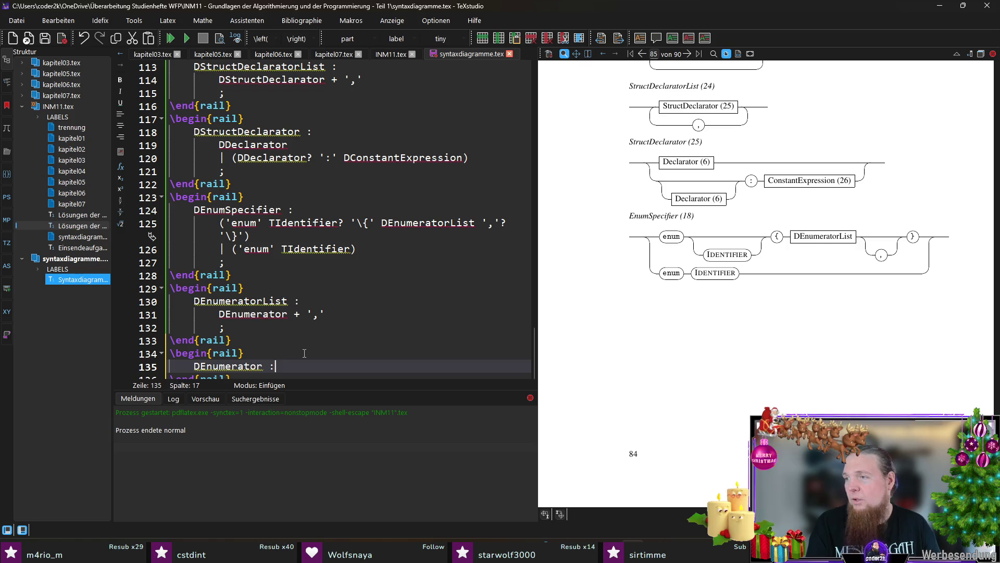
pyautogui.press('Return')
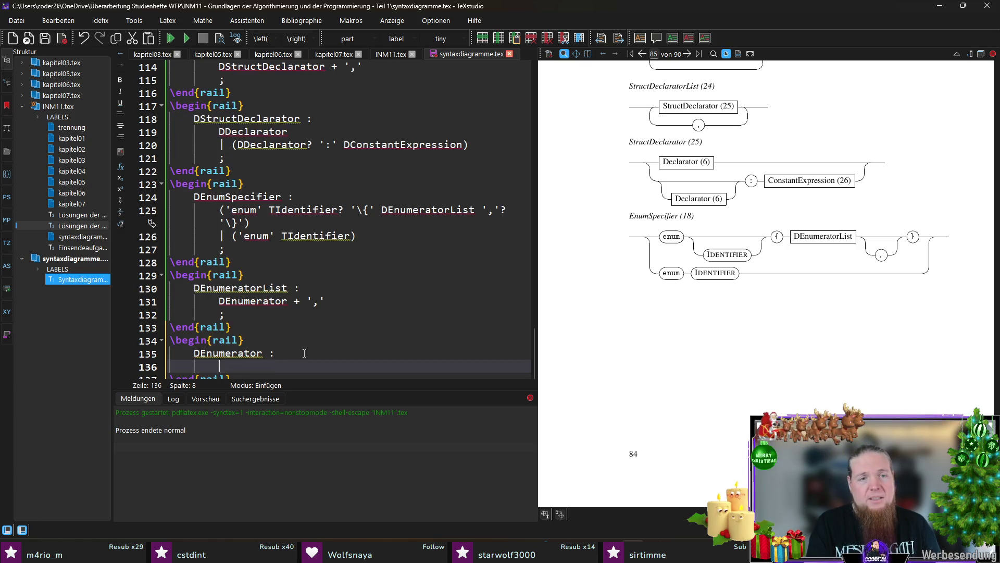
pyautogui.doubleClick(242, 301)
pyautogui.click(394, 55)
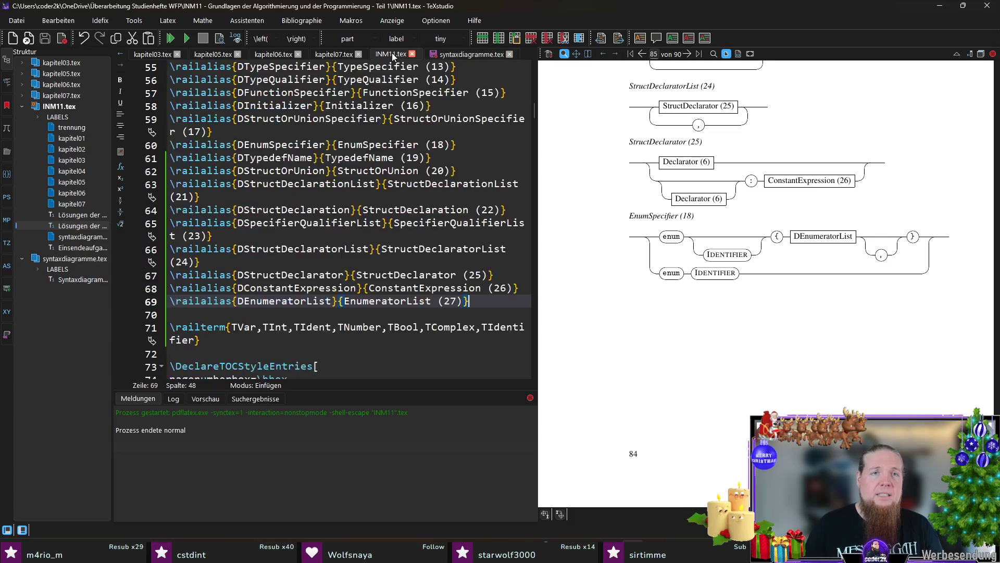
# - Add a \railalias line mapping DEnumerator to 'Enumerator (28)' in INM11.tex and switch back to syntaxdiagramme.tex
pyautogui.press('Return')
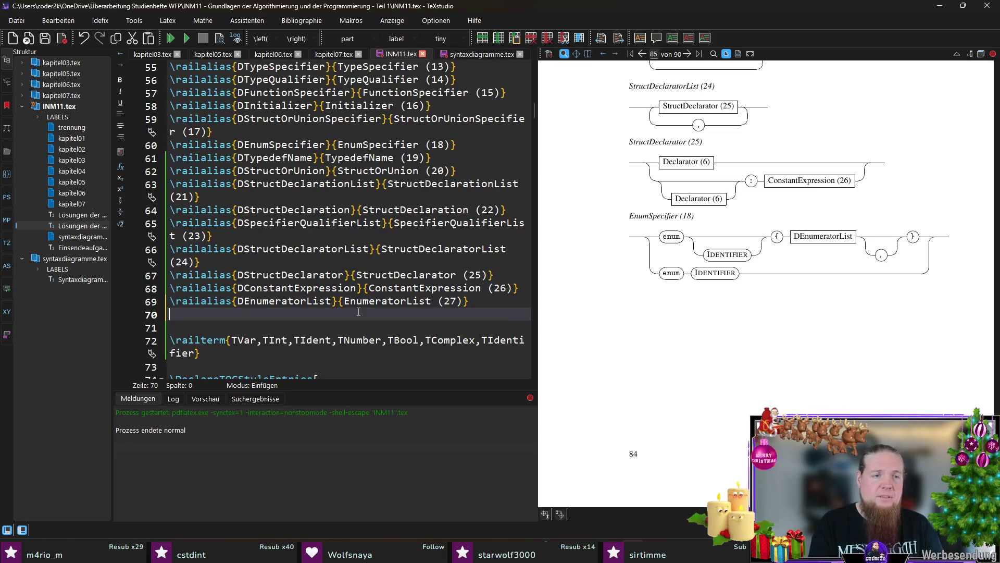
pyautogui.write('\\ailalias')
pyautogui.press('Return')
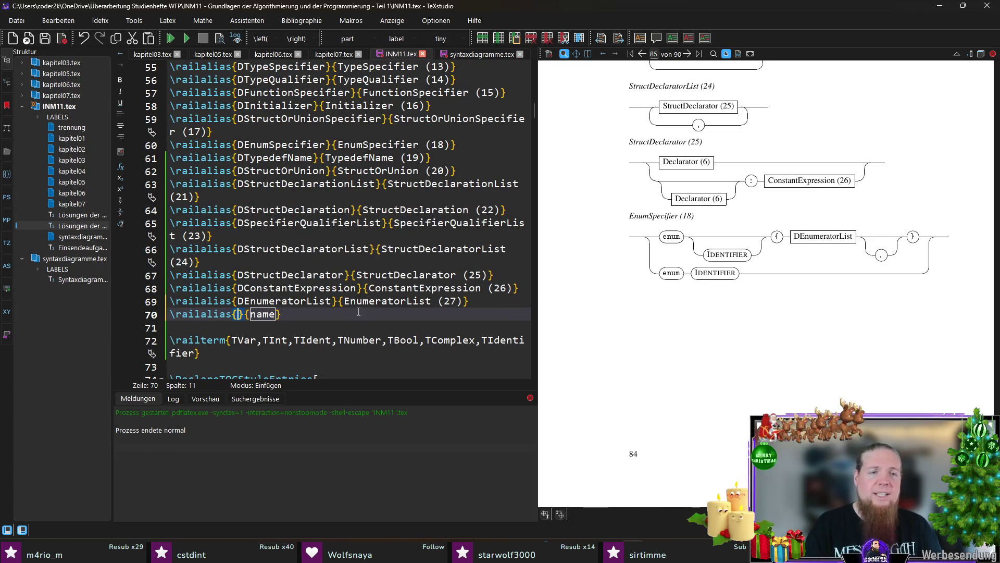
pyautogui.hotkey('ctrl', 'v')
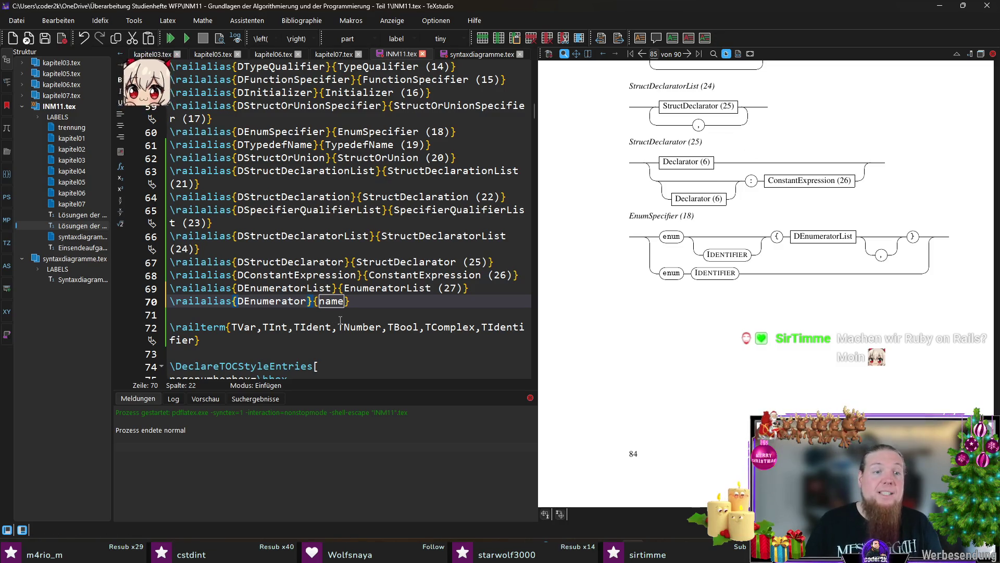
pyautogui.hotkey('ctrl', 'Right')
pyautogui.write('Enumerator (28)')
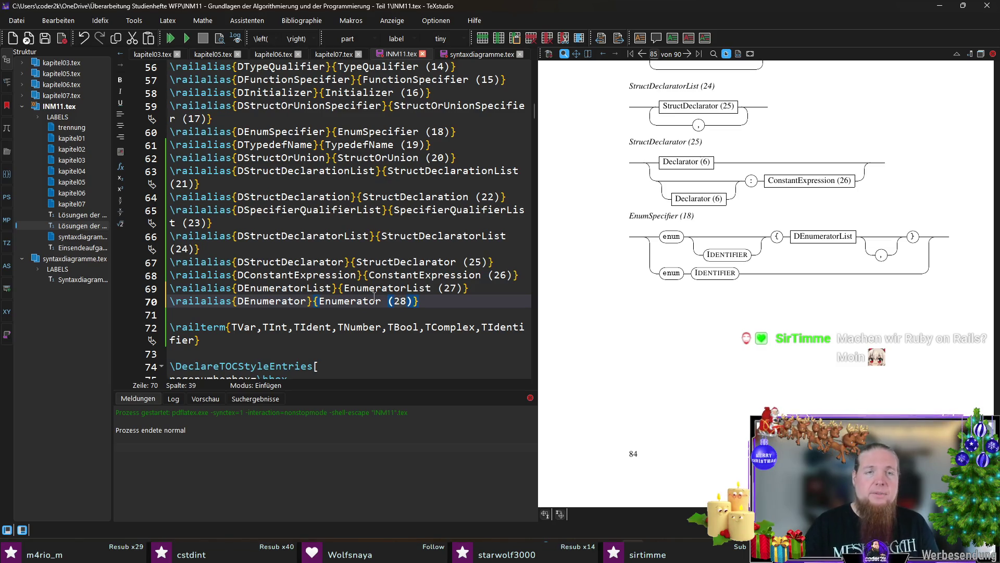
pyautogui.click(463, 54)
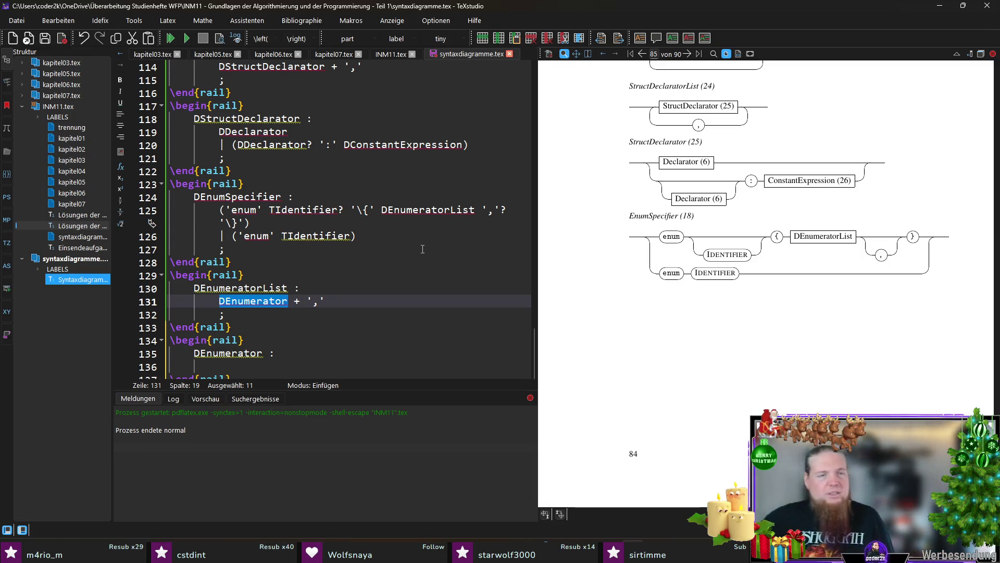
pyautogui.scroll(-1, 422, 248)
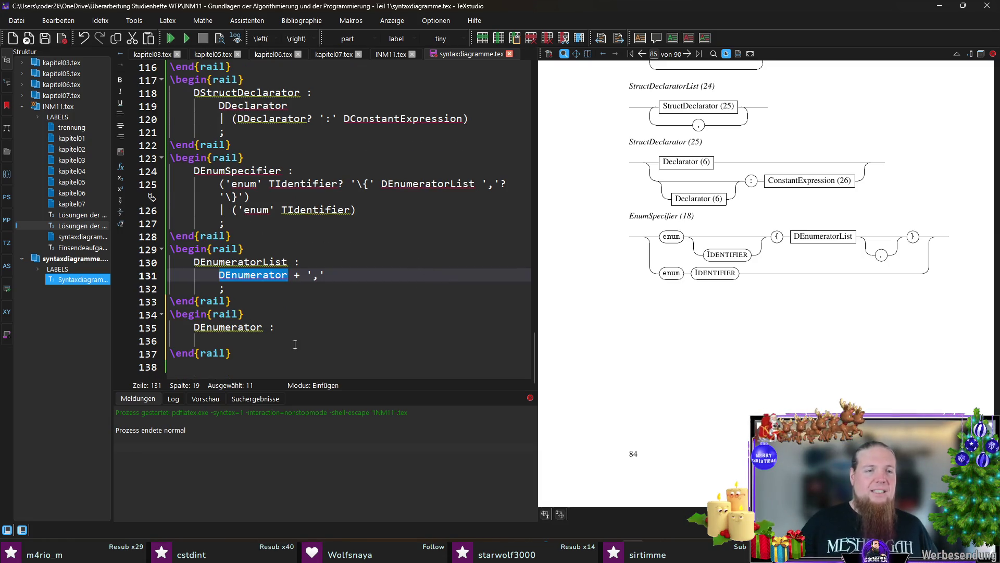
# - Fill the DEnumerator rule body with TEnumerationConstant, select it for copying and switch to INM11.tex
pyautogui.click(313, 335)
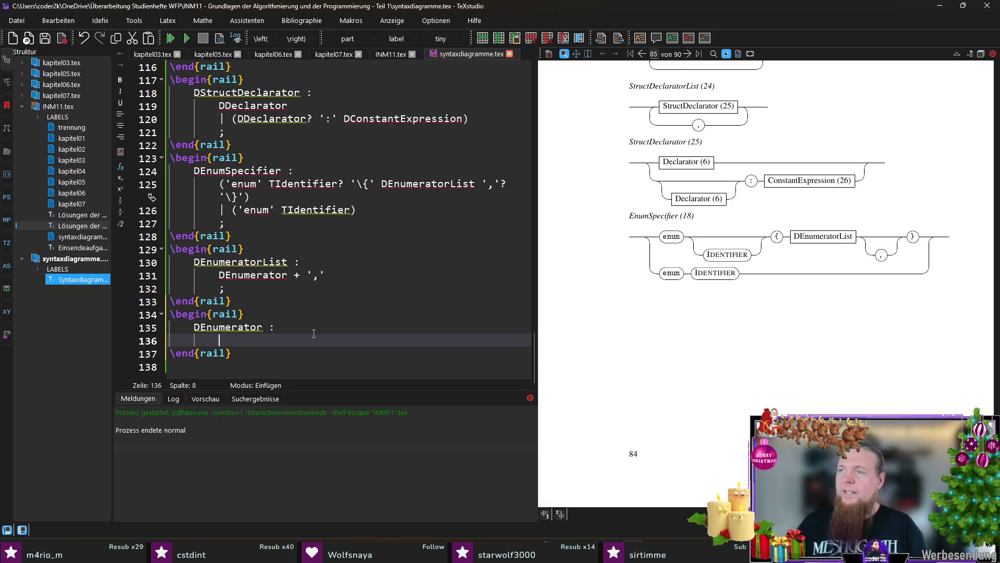
pyautogui.write('DEnumeration')
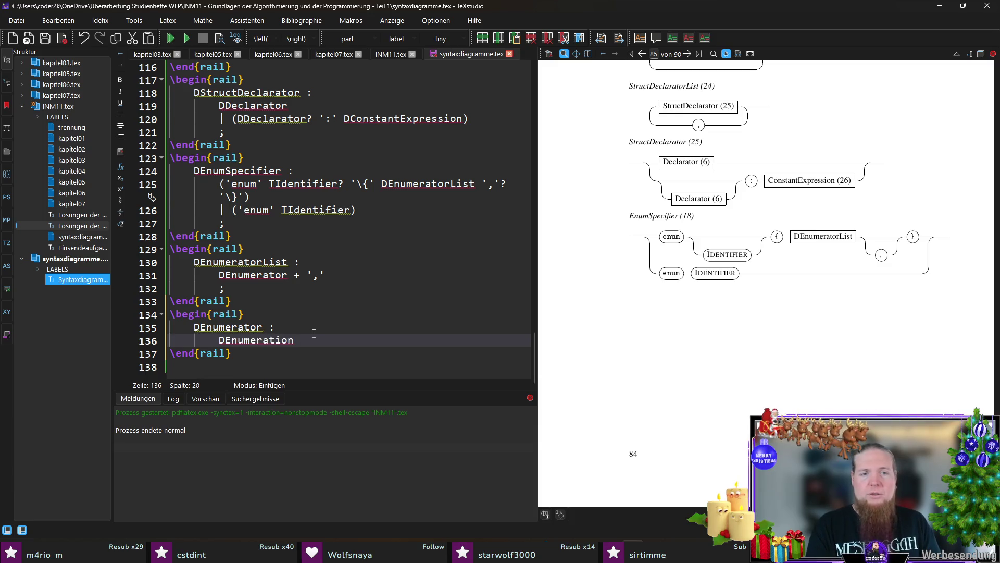
pyautogui.write('Constant')
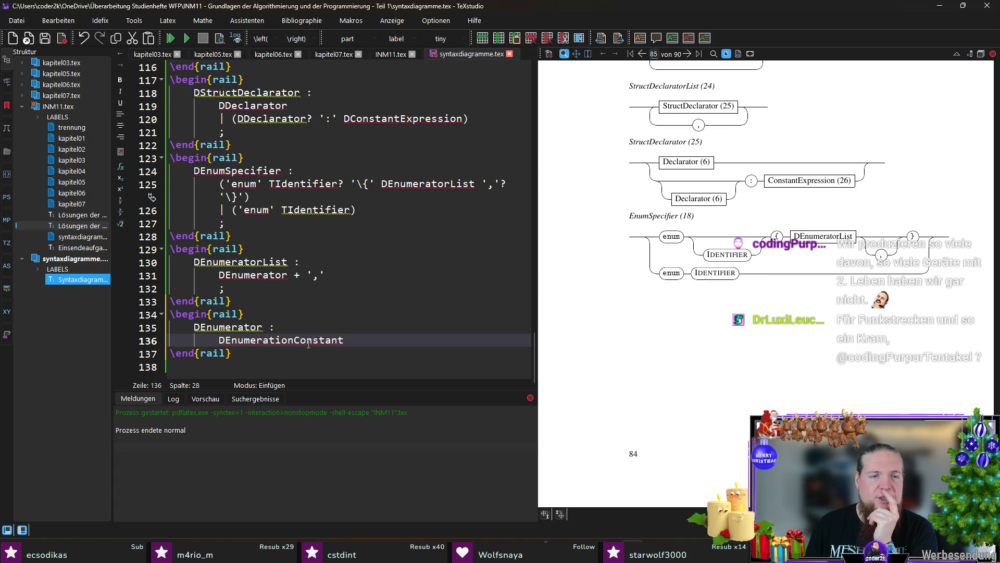
pyautogui.press('Home')
pyautogui.press('Delete')
pyautogui.write('T')
pyautogui.press('End')
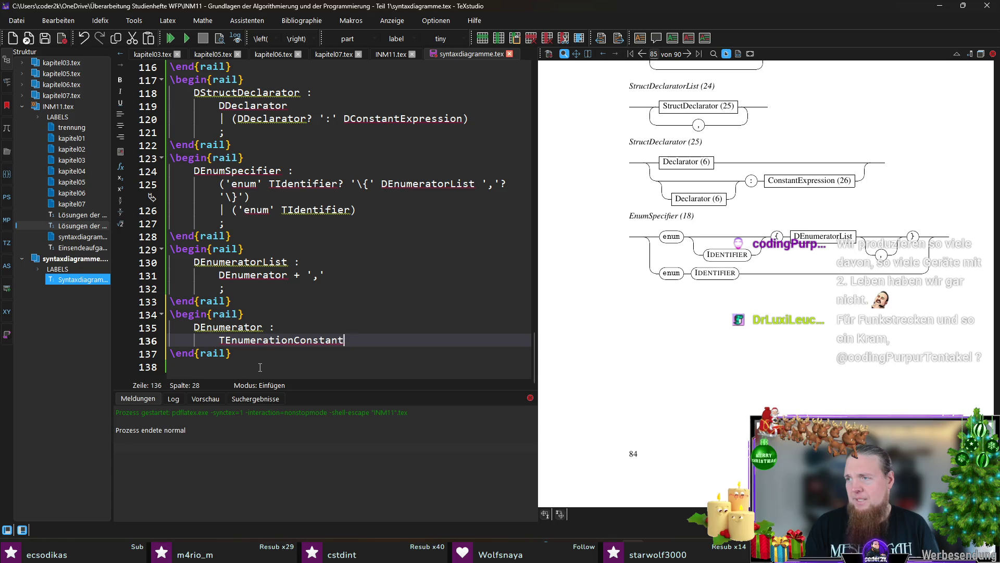
pyautogui.hotkey('shift', 'Home')
pyautogui.hotkey('ctrl', 'c')
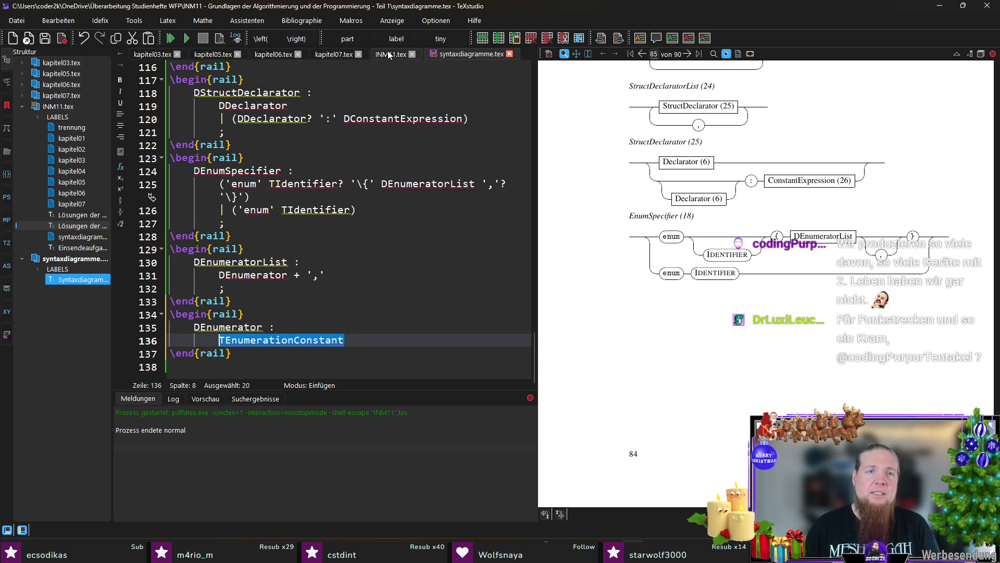
pyautogui.click(391, 54)
pyautogui.scroll(3, 413, 300)
pyautogui.scroll(8, 388, 302)
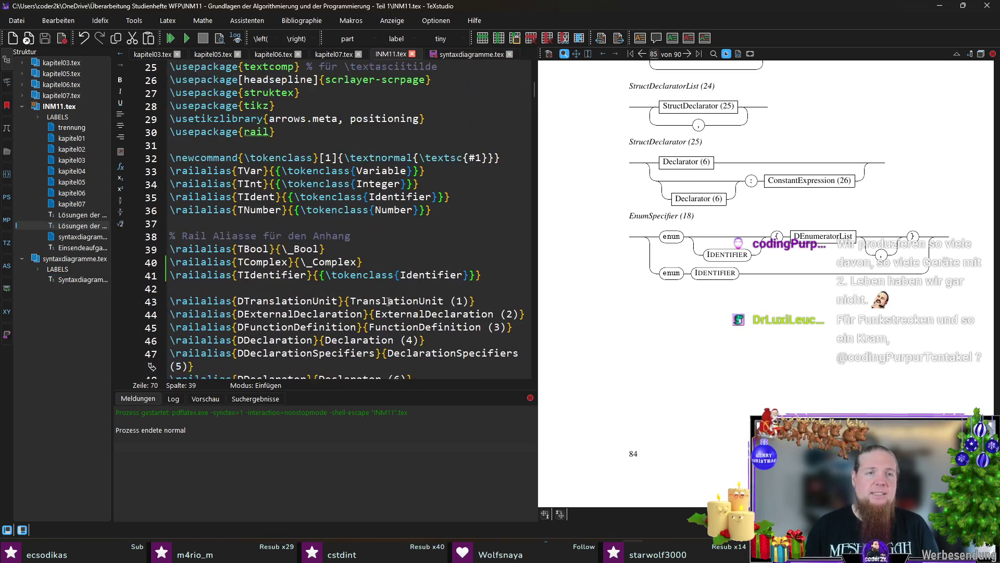
# - Add a \railalias for TEnumerationConstant with \tokenclass{EnumerationConstant} as its value
pyautogui.click(495, 271)
pyautogui.press('Return')
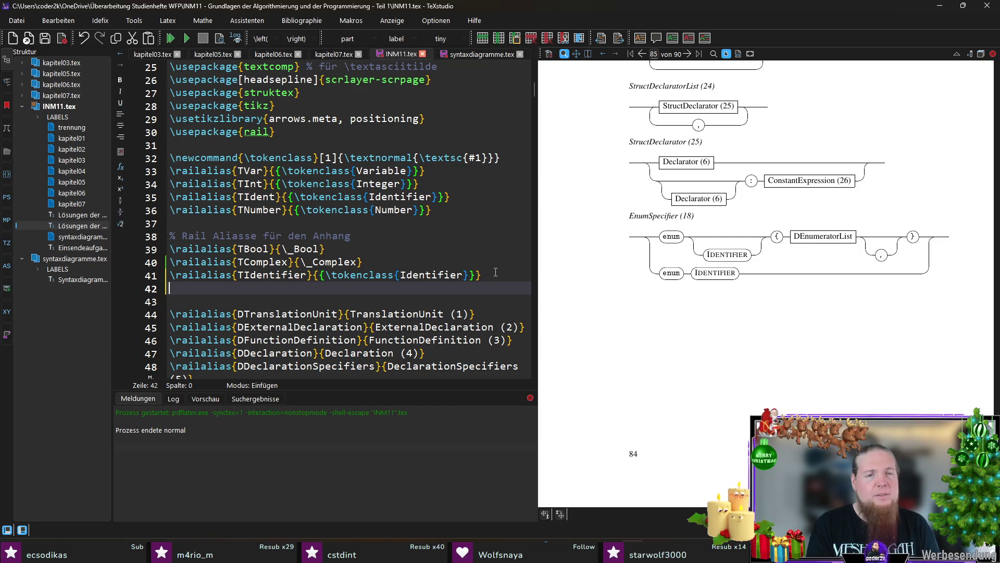
pyautogui.write('ail')
pyautogui.press('Return')
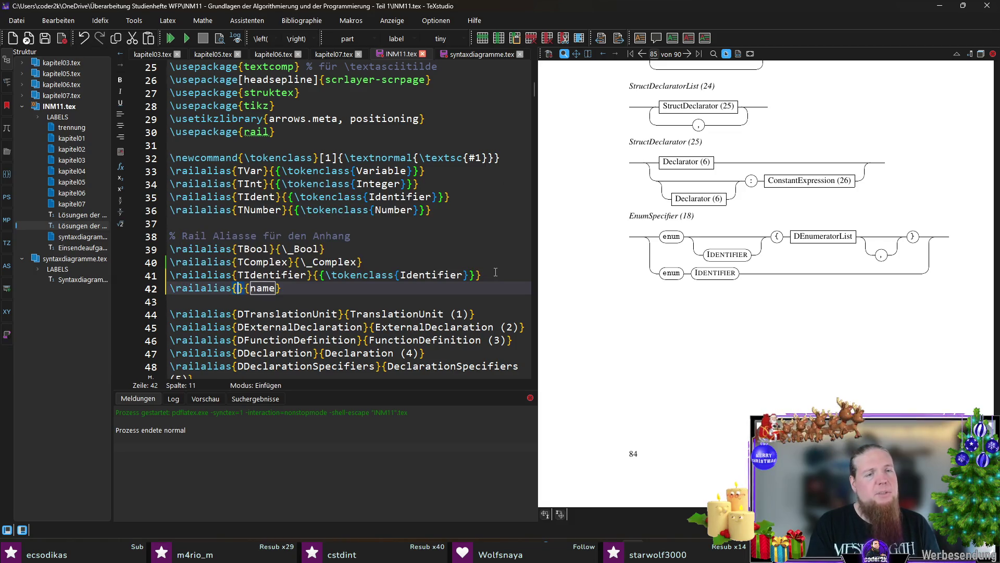
pyautogui.write('TEnumerationConstant')
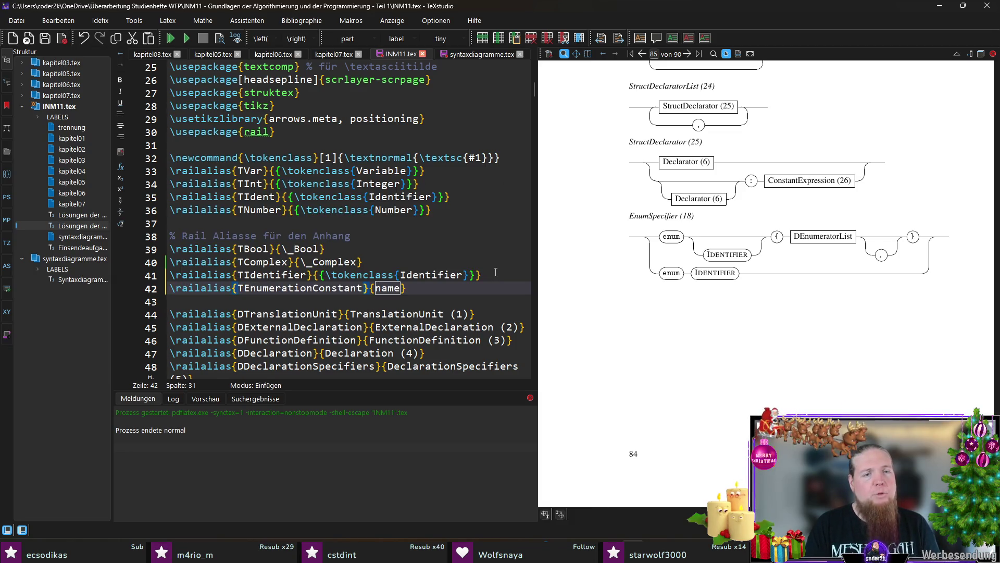
pyautogui.write('\tokencla')
pyautogui.press('Return')
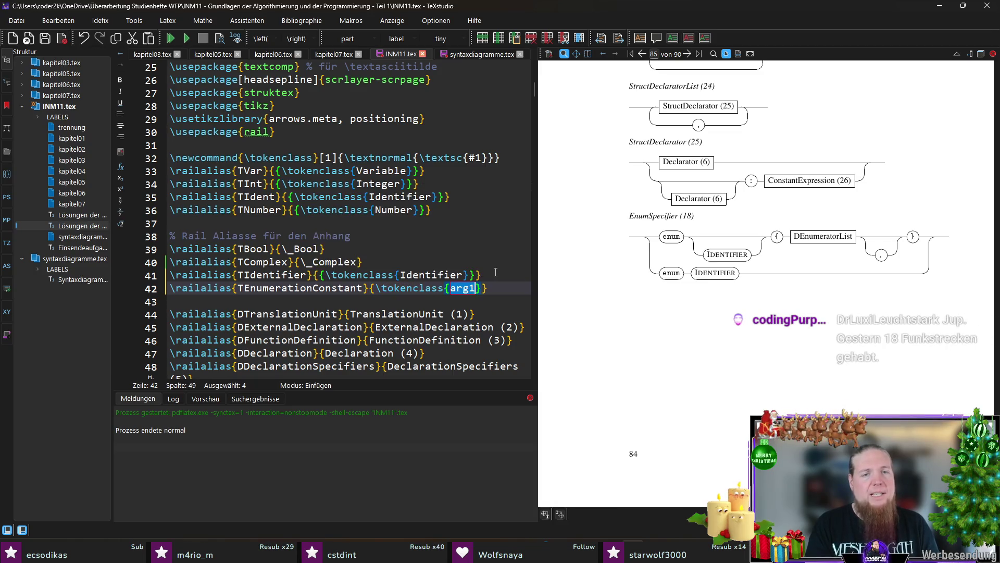
pyautogui.hotkey('ctrl', 'v')
pyautogui.hotkey('ctrl', 'Left')
pyautogui.press('Delete')
pyautogui.press('End')
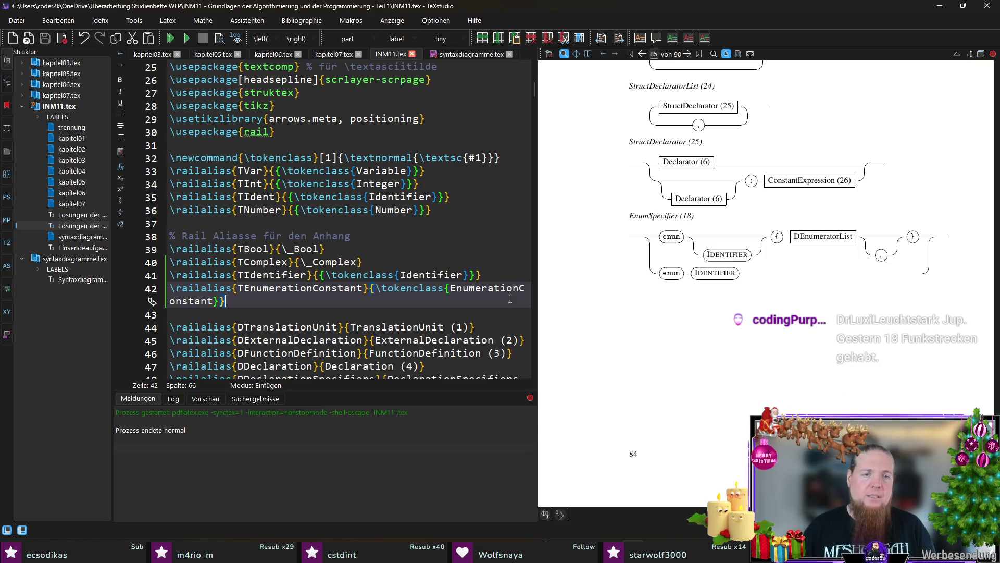
# - Append TEnumerationConstant to the \railterm list and move that line to just below the aliases
pyautogui.doubleClick(363, 288)
pyautogui.scroll(-10, 373, 303)
pyautogui.scroll(-3, 373, 304)
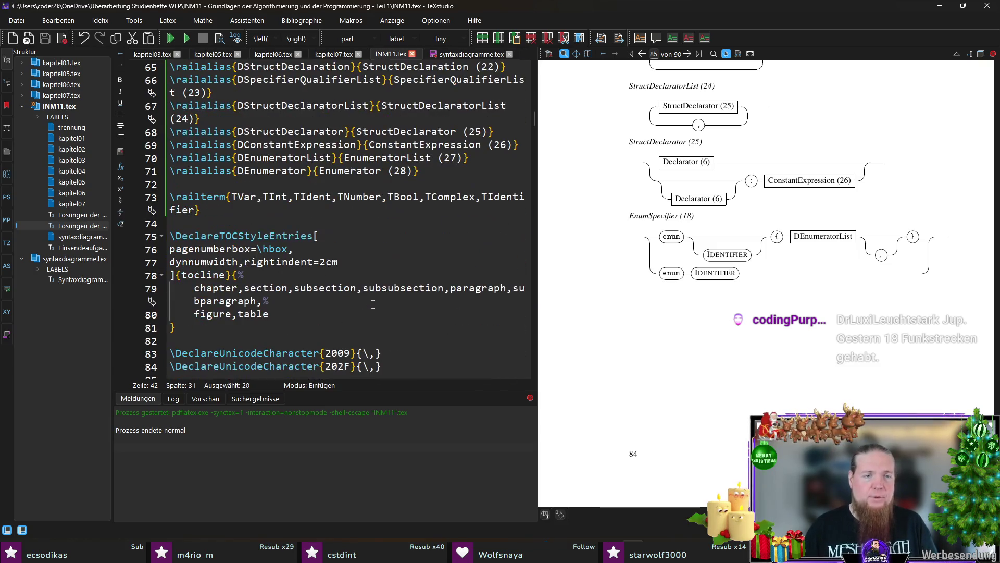
pyautogui.click(195, 211)
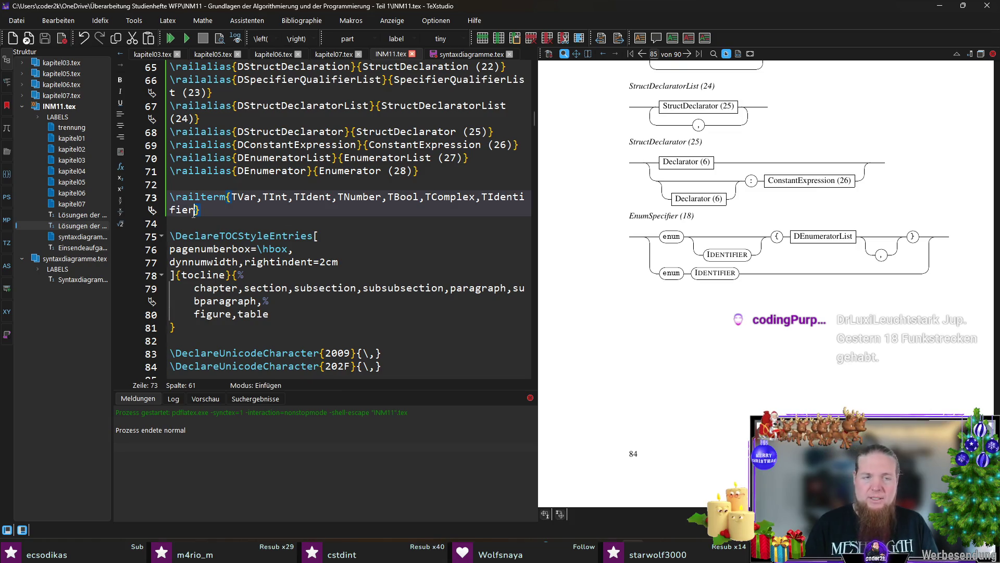
pyautogui.write(',')
pyautogui.hotkey('ctrl', 'v')
pyautogui.moveTo(335, 205); pyautogui.dragTo(170, 198)
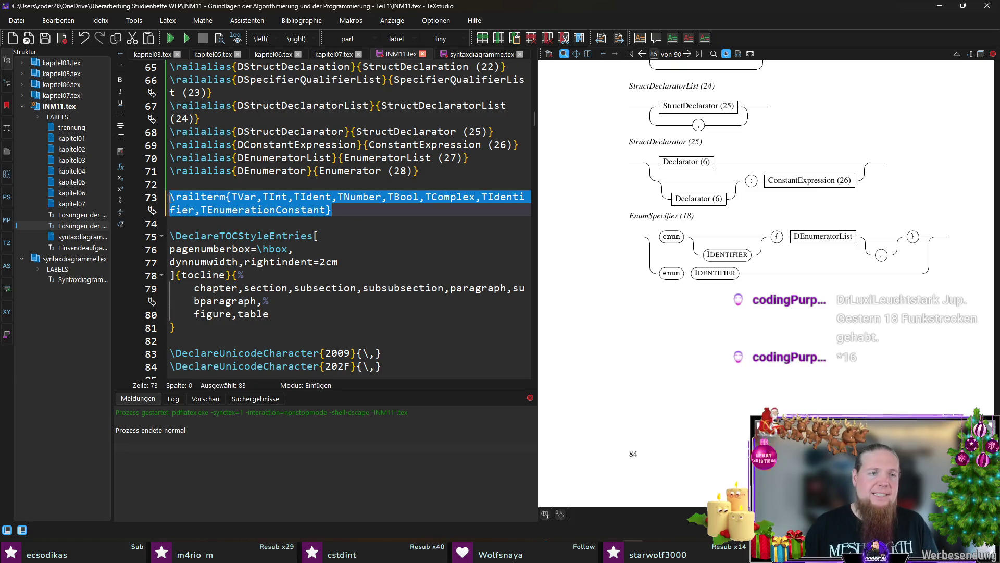
pyautogui.hotkey('ctrl', 'x')
pyautogui.scroll(9, 270, 227)
pyautogui.scroll(1, 269, 226)
pyautogui.click(242, 186)
pyautogui.press('Return')
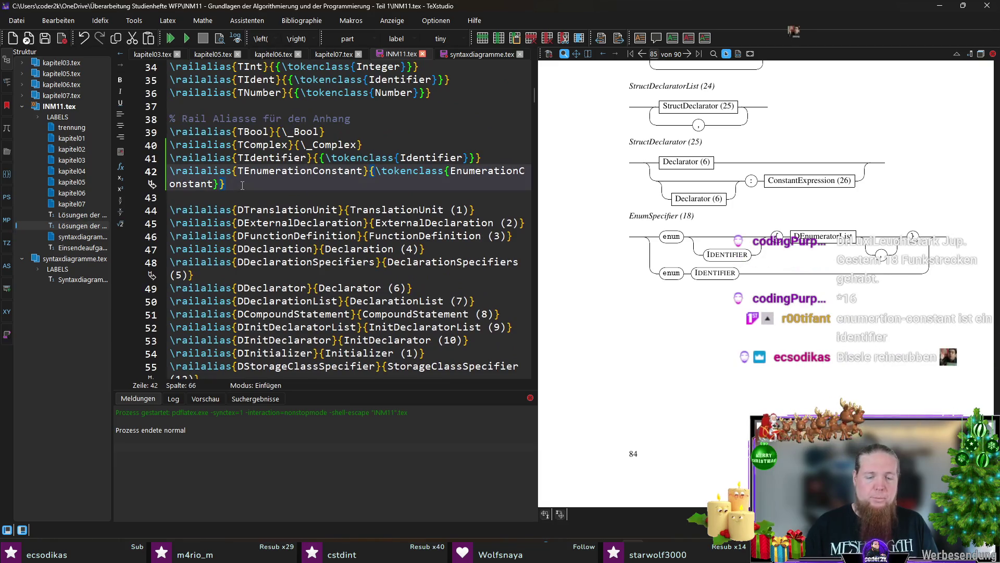
pyautogui.press('Return')
pyautogui.hotkey('ctrl', 'v')
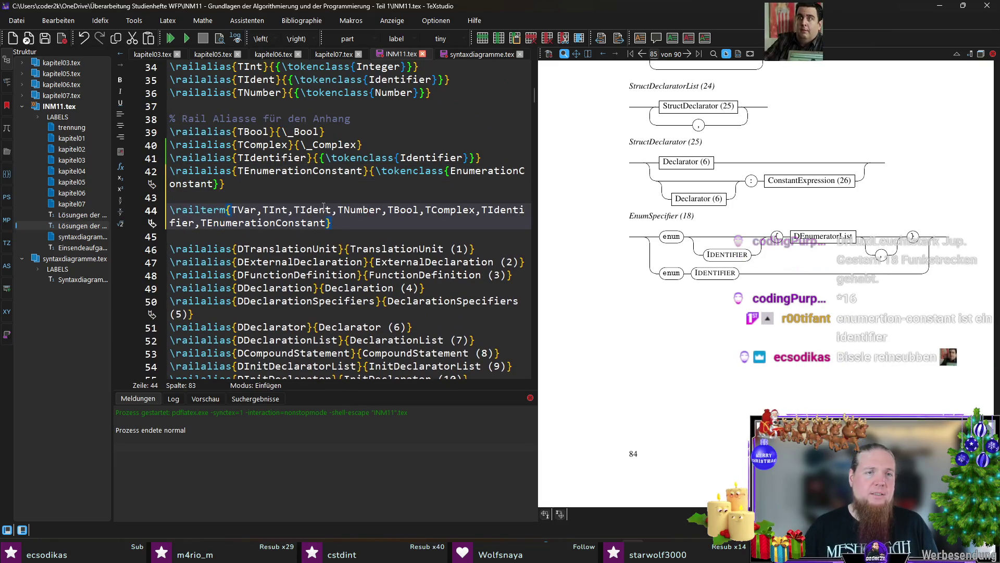
pyautogui.scroll(-7, 350, 245)
pyautogui.scroll(-3, 348, 244)
pyautogui.click(282, 301)
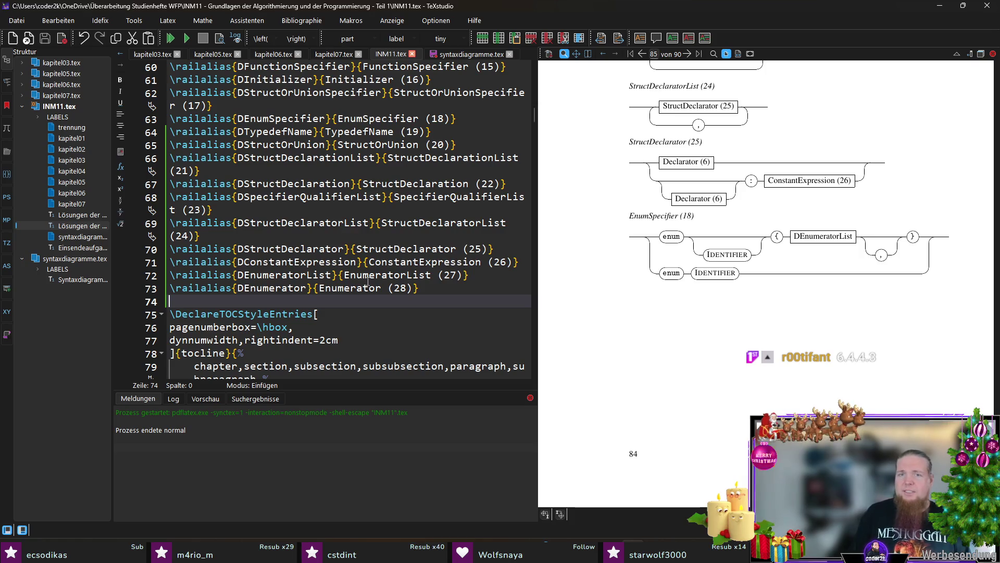
pyautogui.click(471, 54)
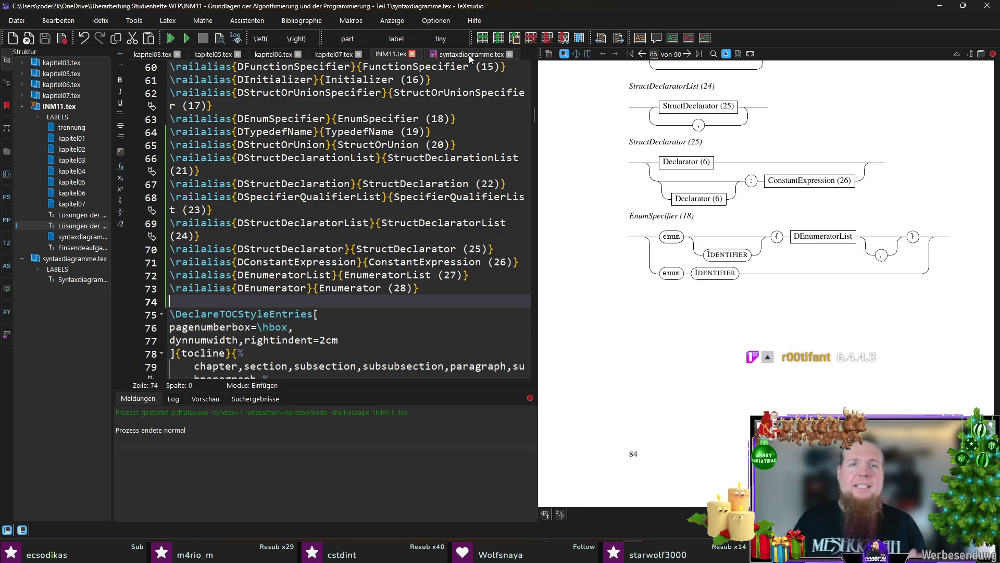
# - Review the Enumerator rule and place the caret at its end after TEnumerationConstant
pyautogui.click(370, 341)
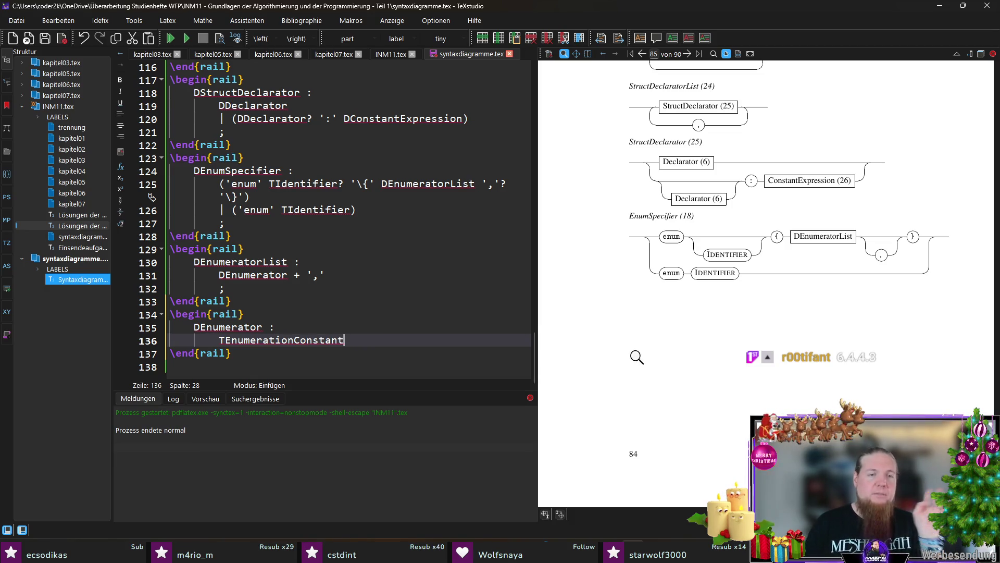
pyautogui.click(294, 341)
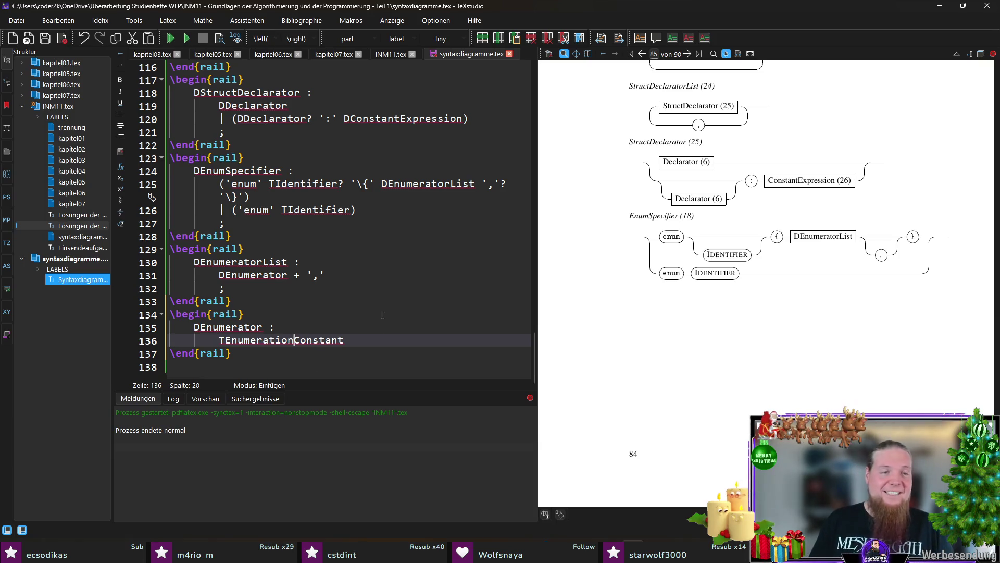
pyautogui.click(305, 355)
pyautogui.click(306, 332)
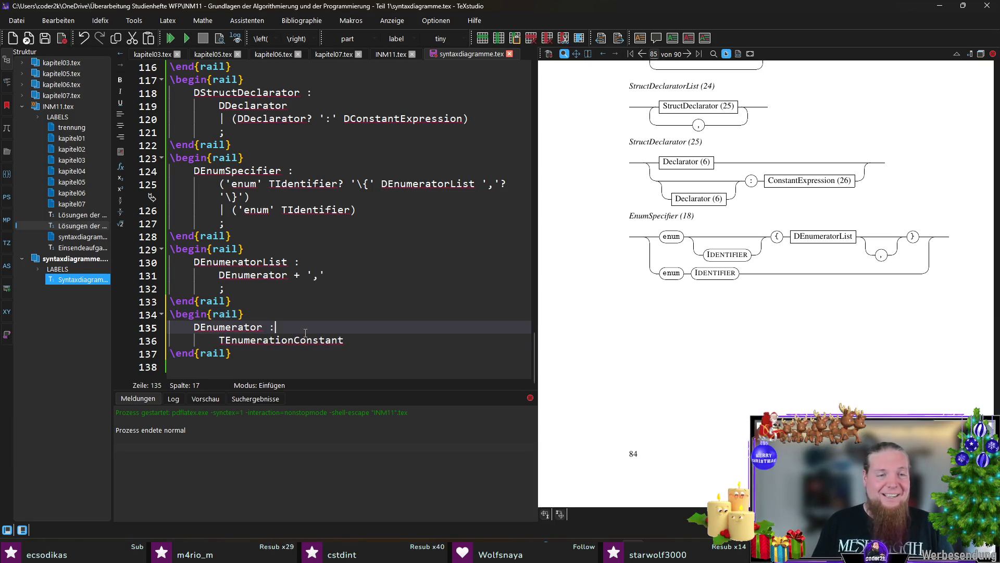
pyautogui.press('Down')
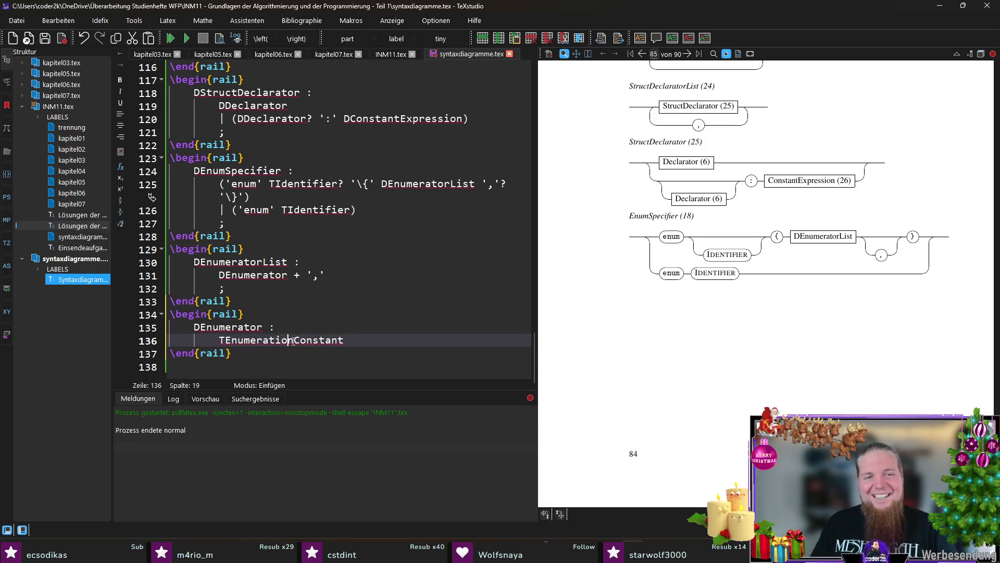
pyautogui.doubleClick(291, 341)
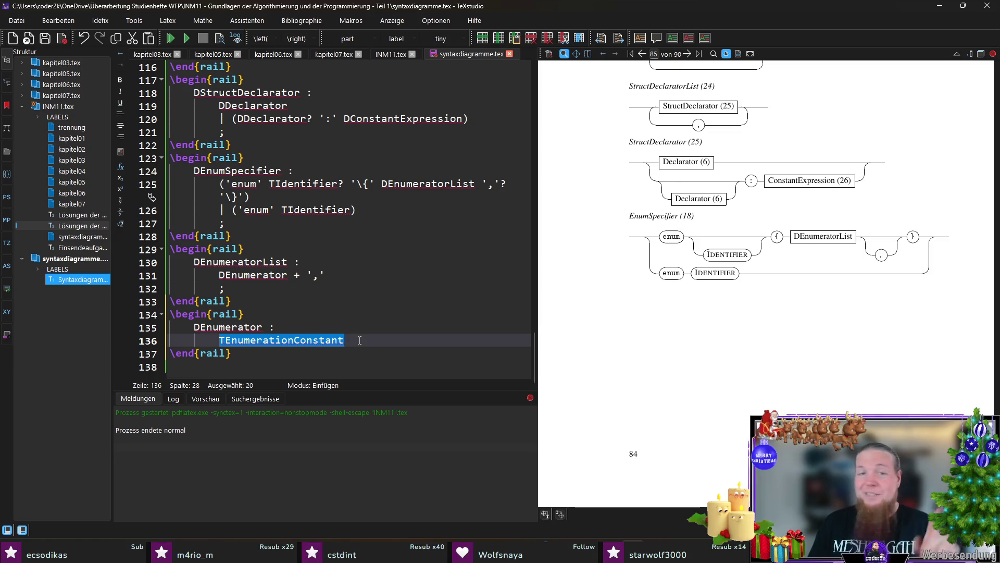
pyautogui.press('Up')
pyautogui.press('Down')
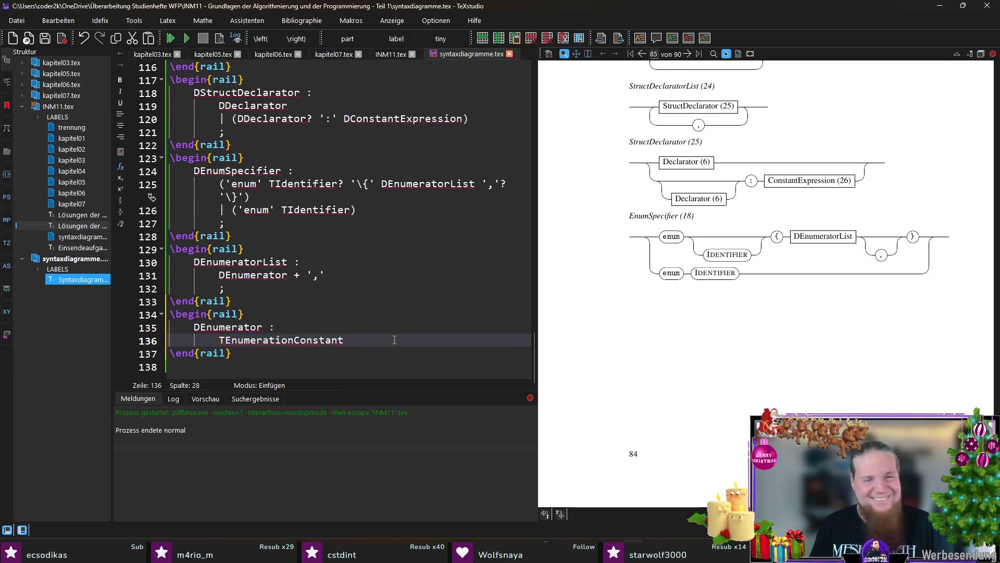
pyautogui.click(224, 338)
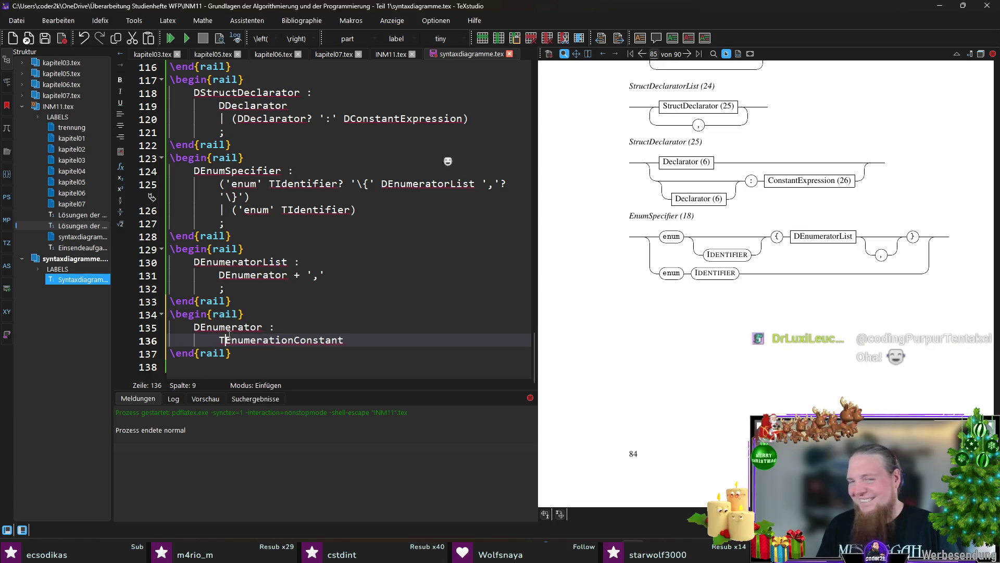
pyautogui.click(238, 327)
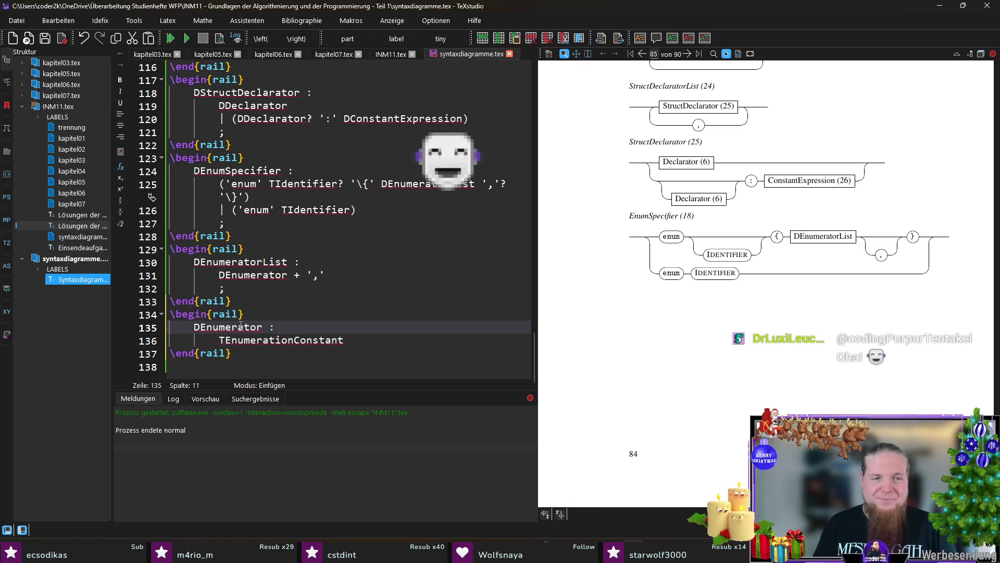
pyautogui.click(359, 341)
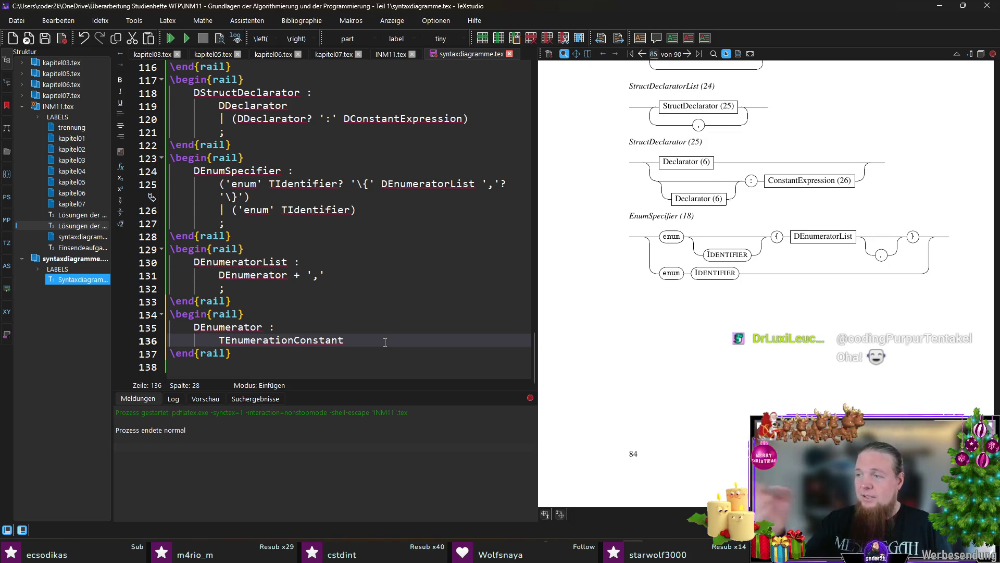
pyautogui.write(' ()?')
# - Extend the rule with optional ('=' DConstantExpression)?, move ; onto its own line and save
pyautogui.press('Left')
pyautogui.press('Return')
pyautogui.press('Up')
pyautogui.press('End')
pyautogui.press('Left')
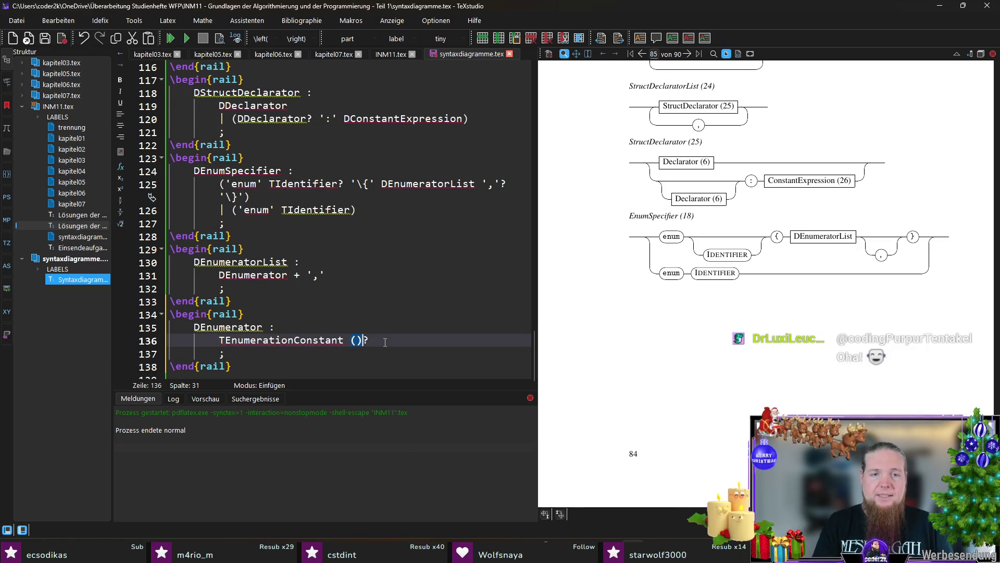
pyautogui.write("'=")
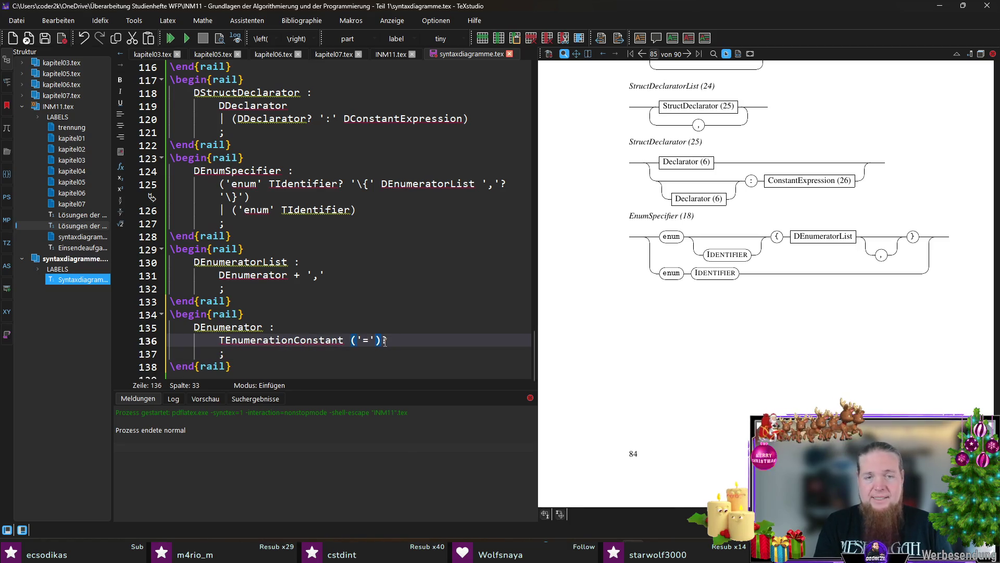
pyautogui.write(' D')
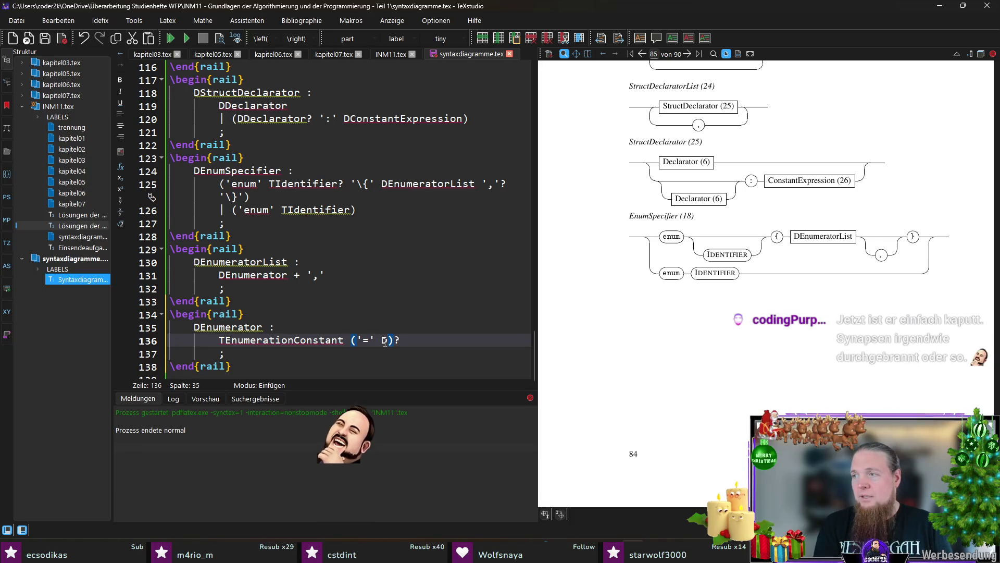
pyautogui.write('ConstantExpression')
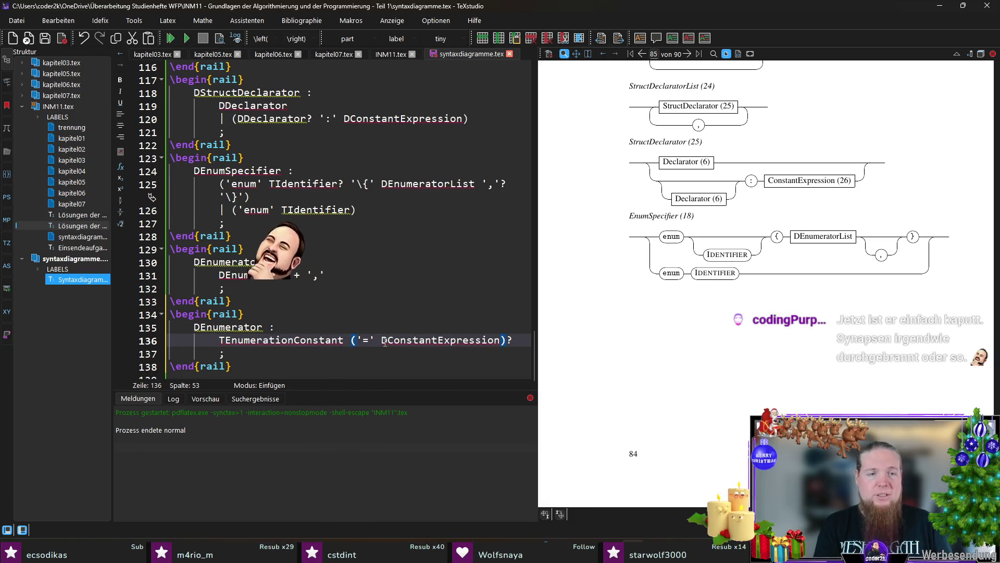
pyautogui.press('Down')
pyautogui.hotkey('ctrl', 's')
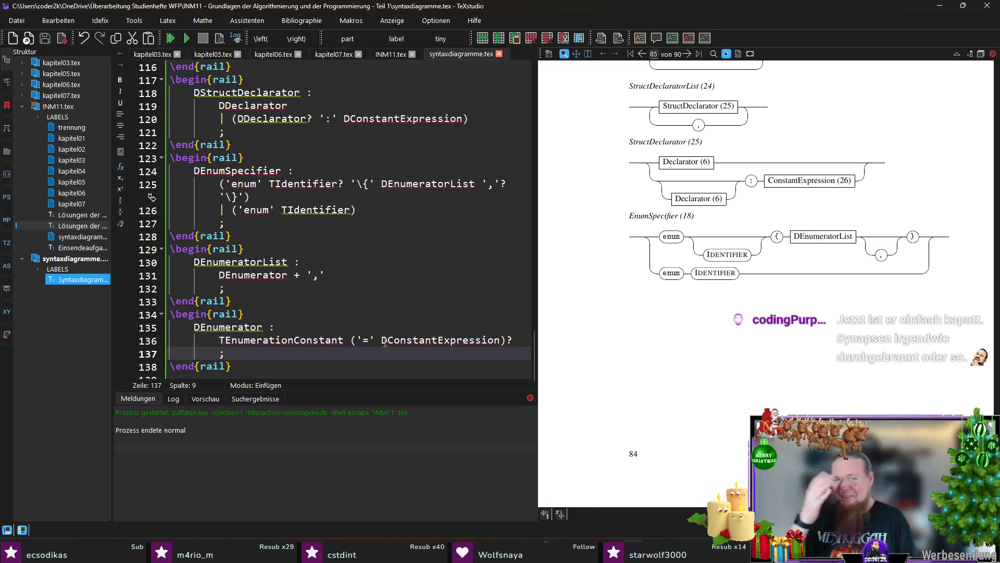
# - Add an empty line below the Enumerator rail block for the next rule
pyautogui.press('Down')
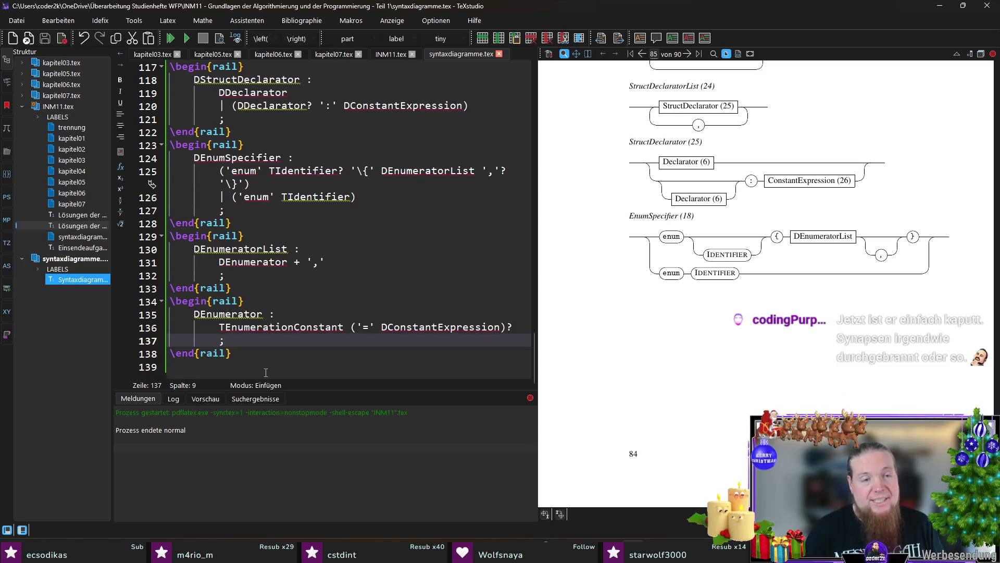
pyautogui.press('Down')
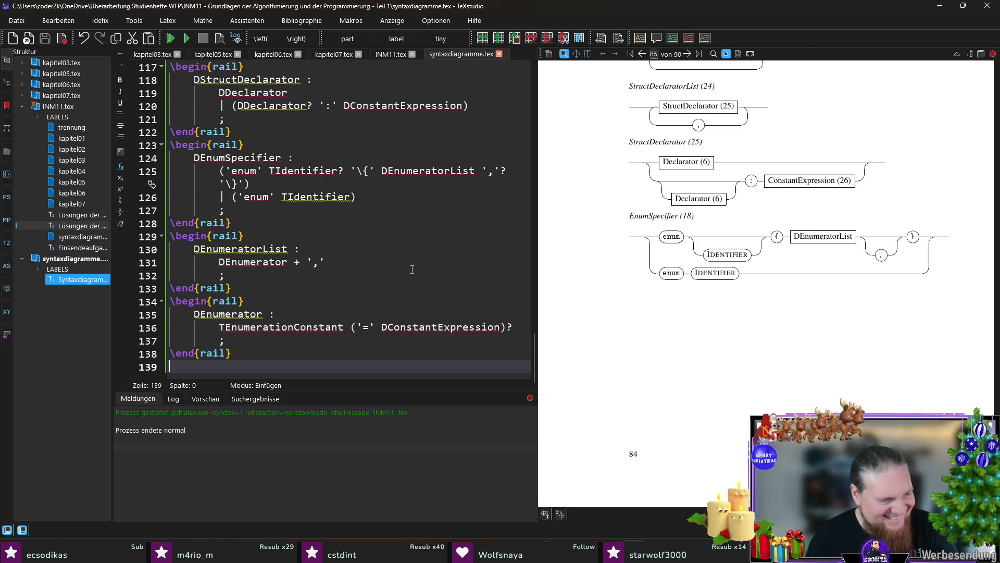
pyautogui.press('Return')
pyautogui.press('Up')
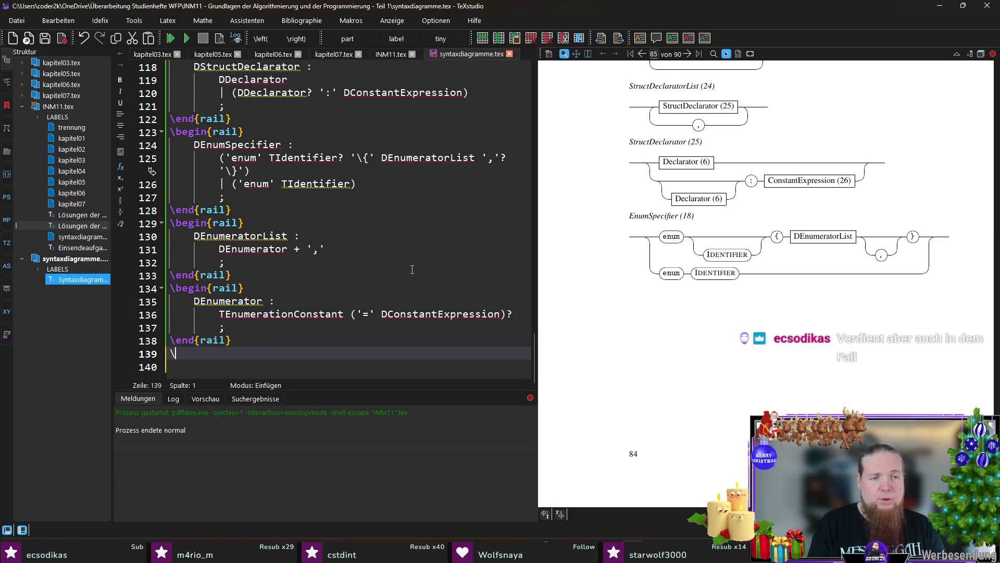
pyautogui.write('rai')
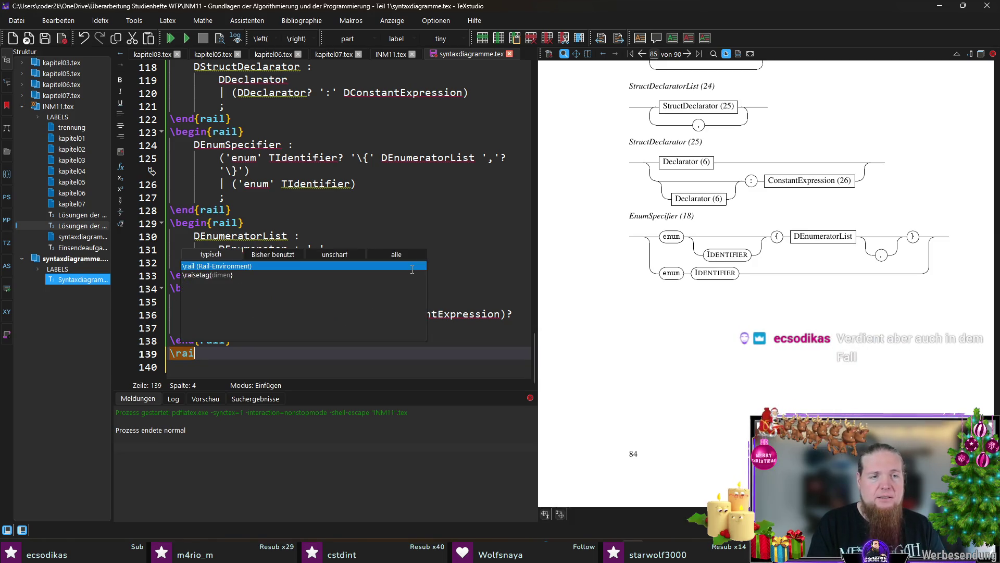
# - Insert a new rail environment below Enumerator and place the caret inside it
pyautogui.press('Return')
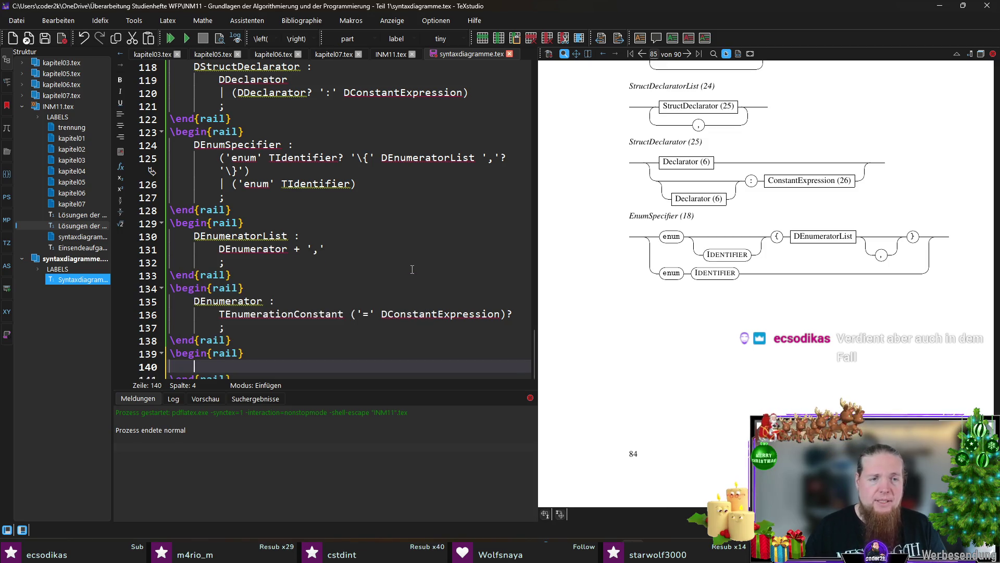
pyautogui.scroll(-1, 411, 269)
pyautogui.click(272, 368)
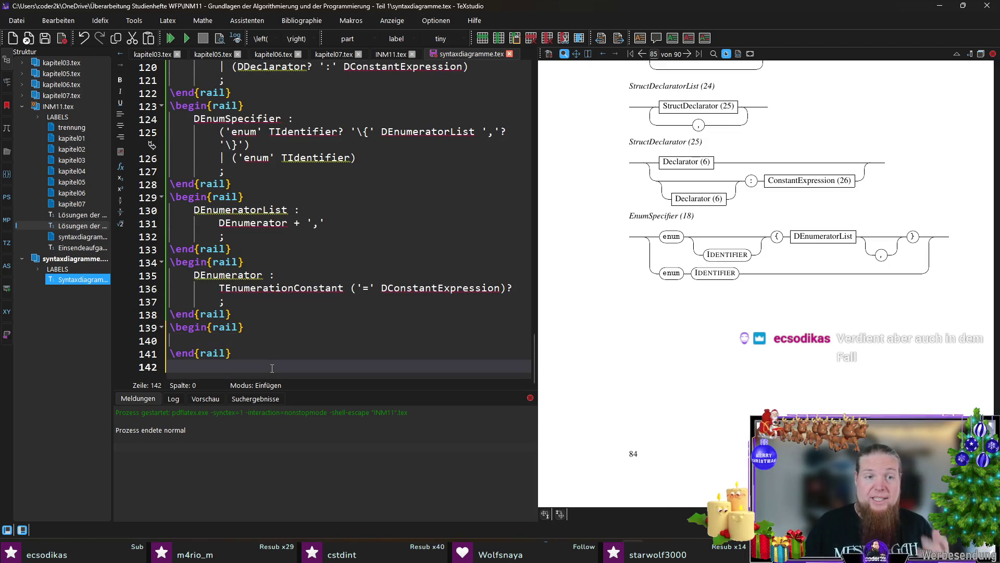
pyautogui.doubleClick(253, 289)
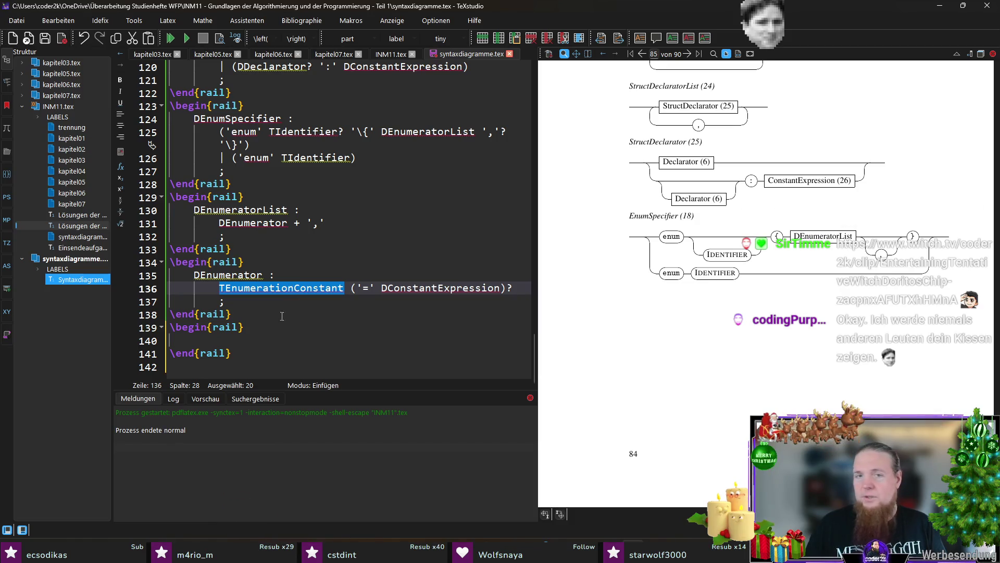
pyautogui.click(262, 345)
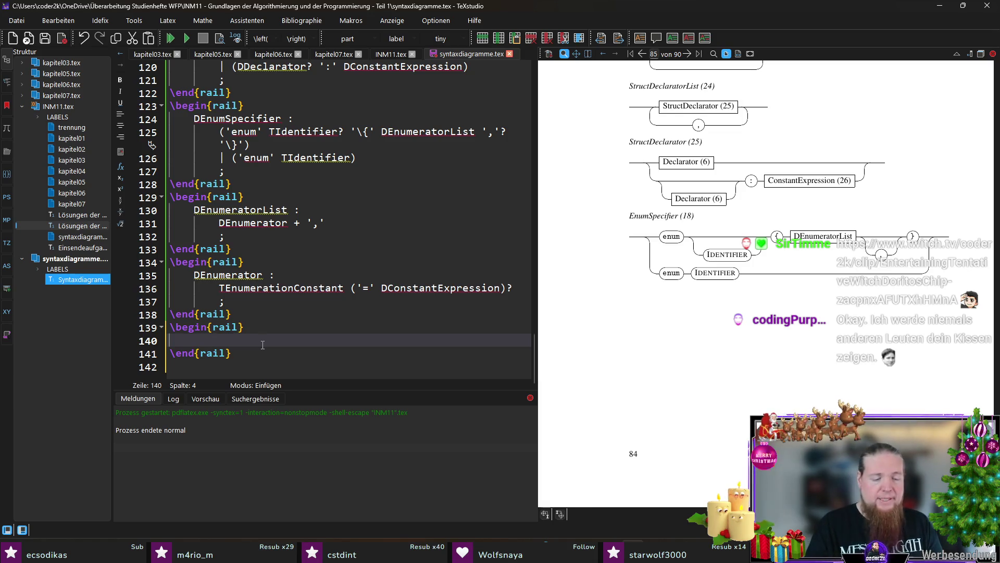
pyautogui.write('DTypeQualifier ')
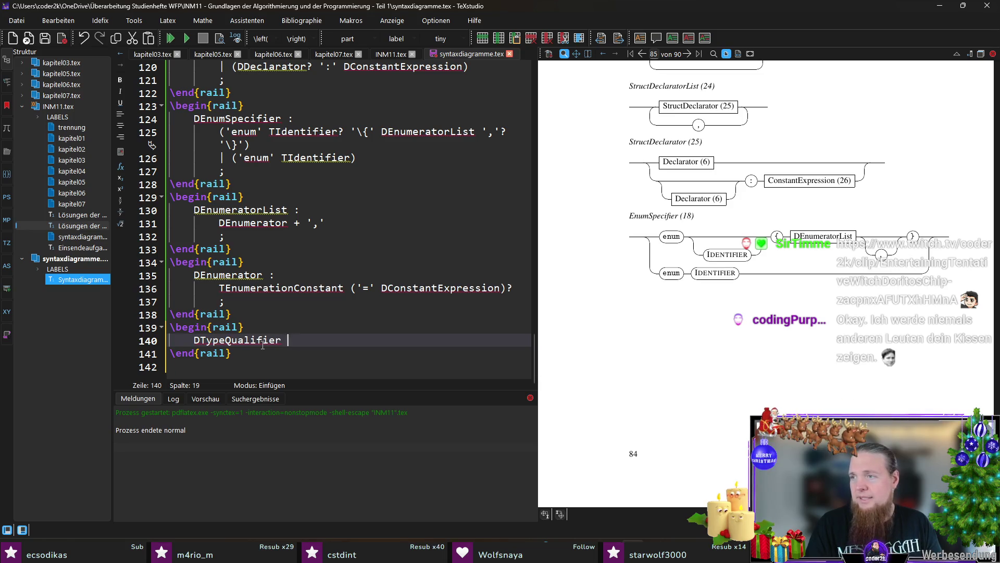
pyautogui.write(':')
# - Write DTypeQualifier : 'const' | 'restrict' | 'volatile' ; across separate lines and save
pyautogui.press('Return')
pyautogui.write("const'")
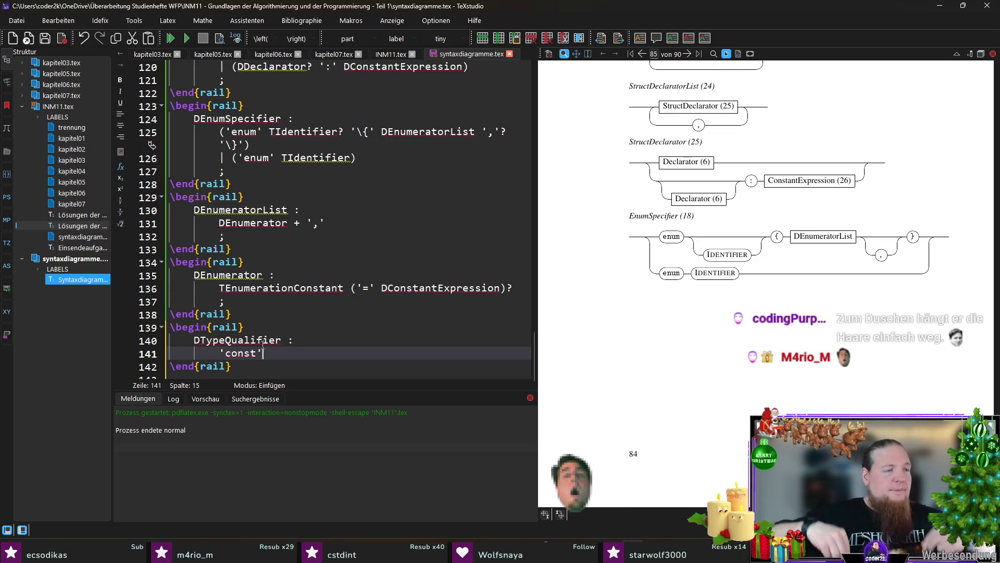
pyautogui.press('Return')
pyautogui.write("| 'restrict")
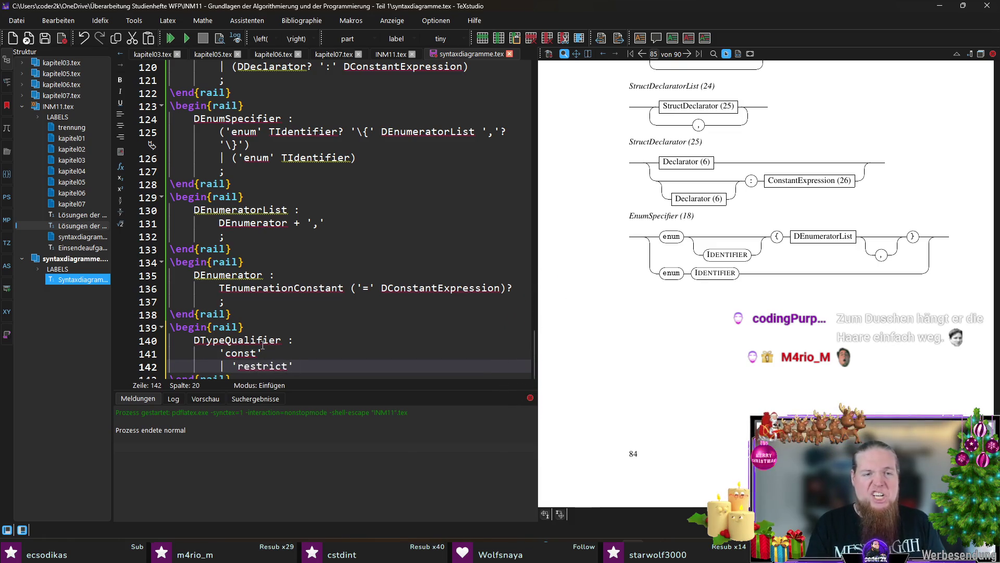
pyautogui.write("'")
pyautogui.press('Return')
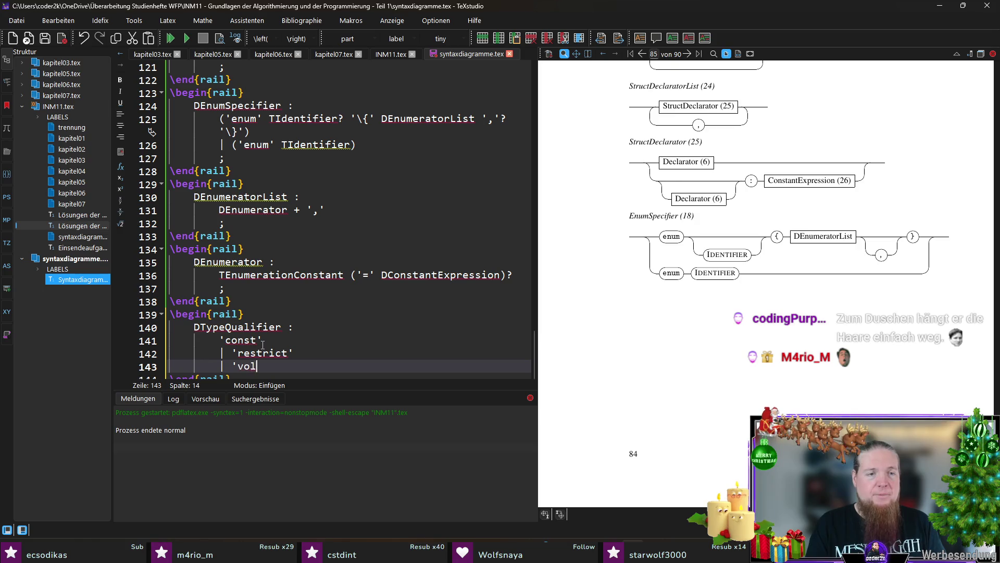
pyautogui.write("atile'")
pyautogui.press('Return')
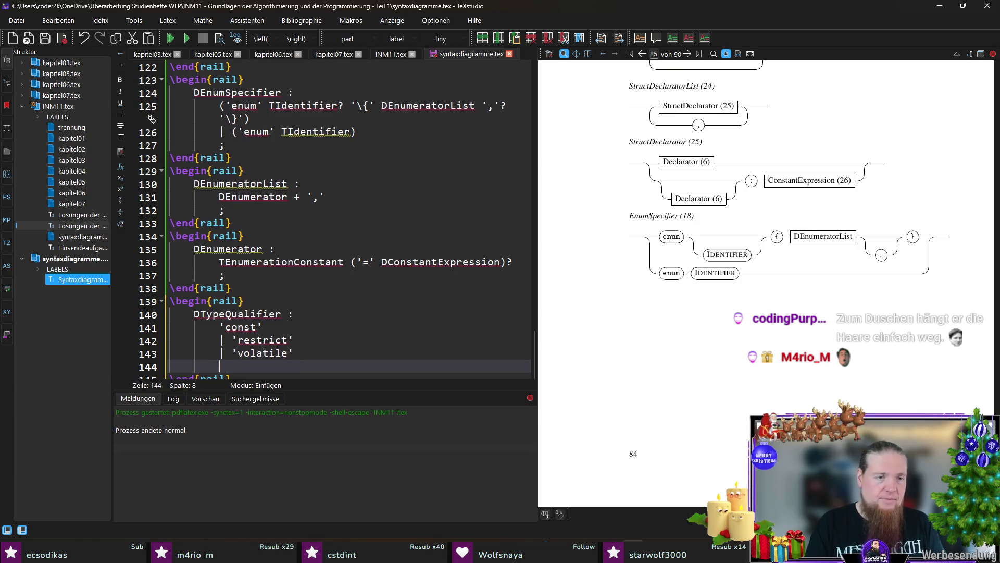
pyautogui.write(';')
pyautogui.hotkey('ctrl', 's')
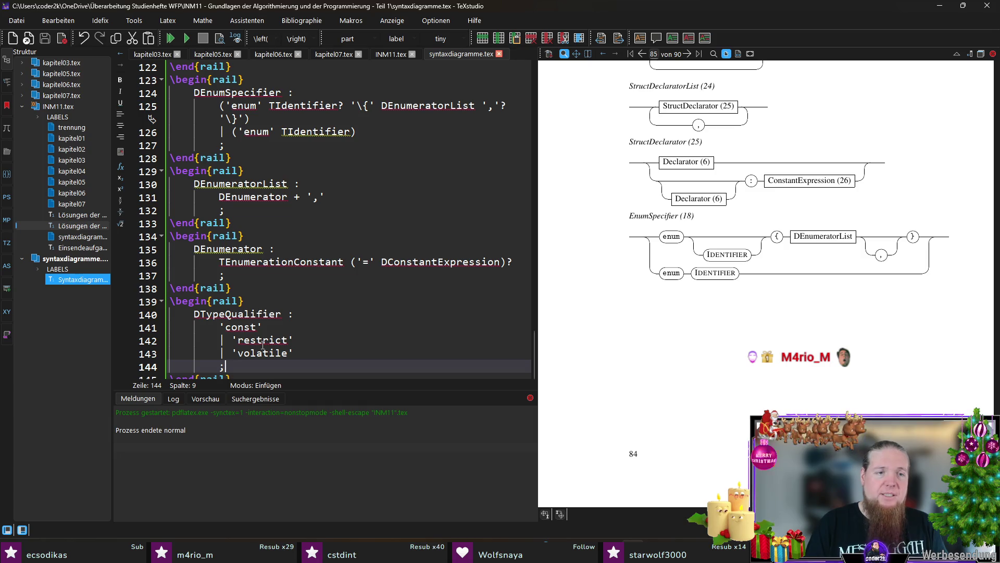
pyautogui.press('Down')
pyautogui.press('Down')
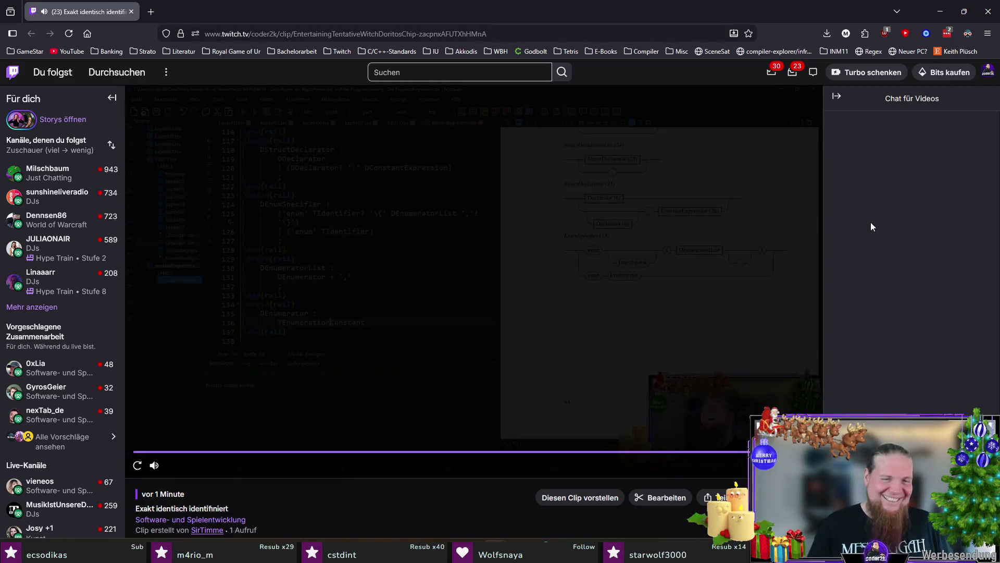
# - Close the Twitch clip window to return to TeXstudio
pyautogui.click(987, 12)
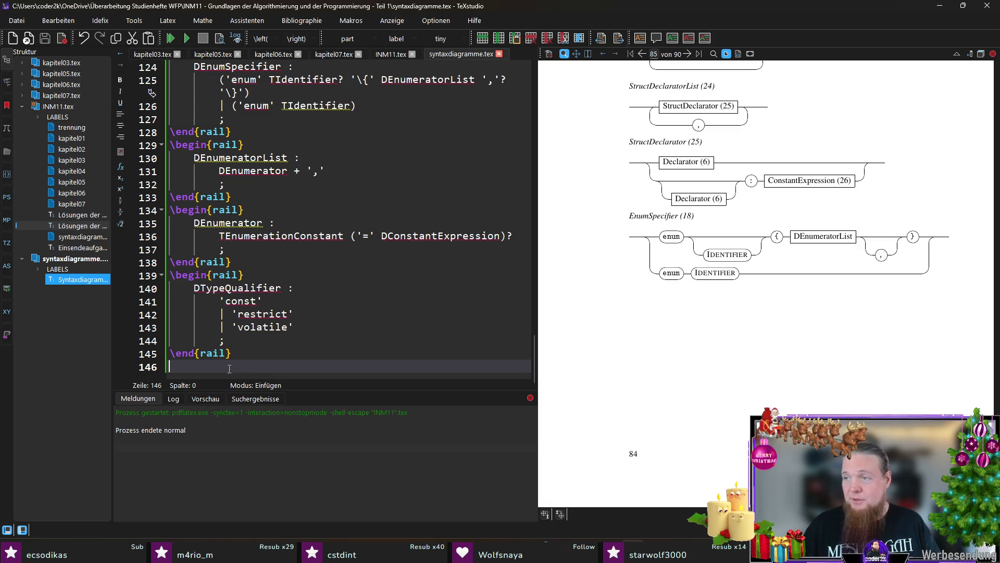
pyautogui.write('\x08egin{rail}')
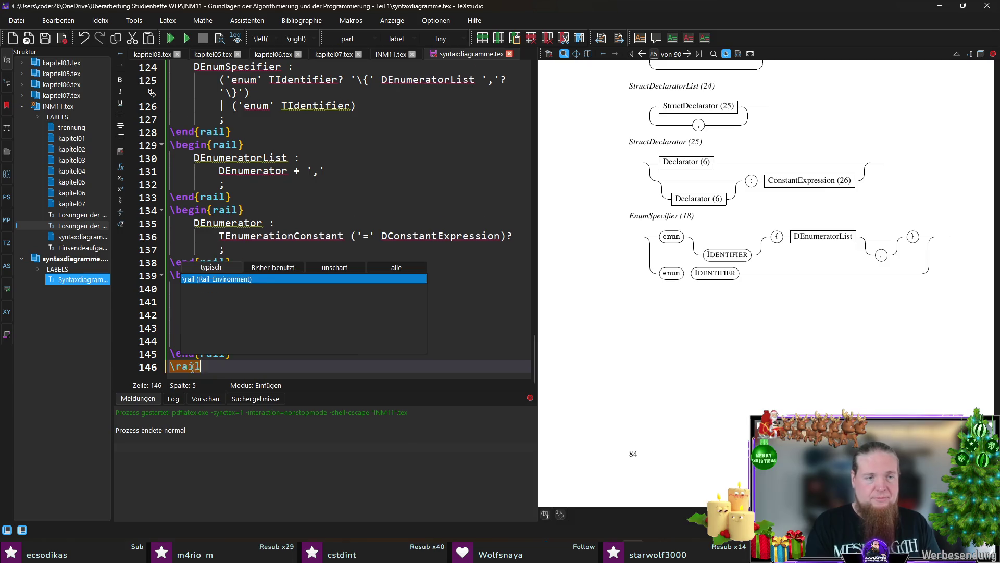
# - Add a rail block with DFunctionSpecifier : 'inline' ; and save the file
pyautogui.press('Return')
pyautogui.write('DFunctionSpecifier')
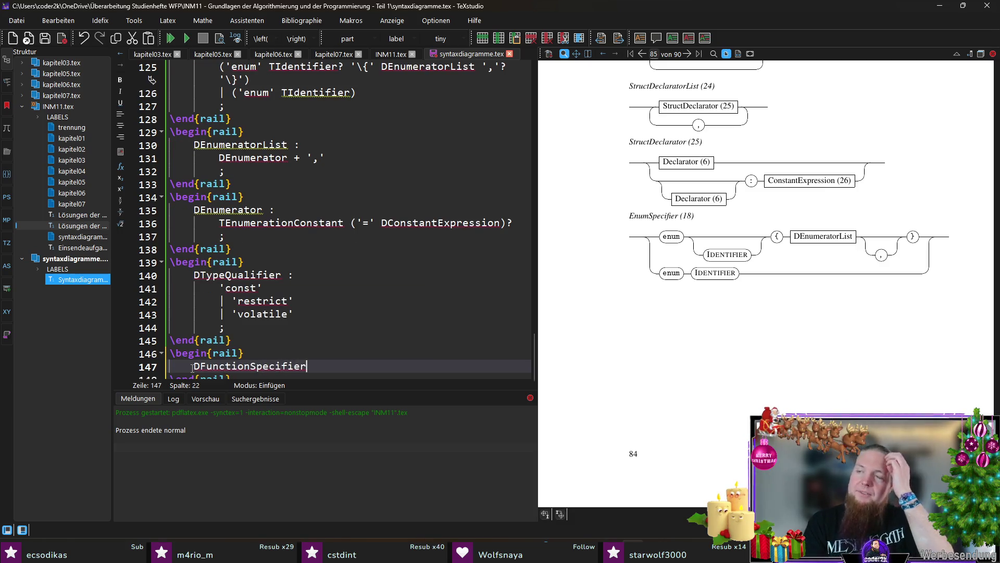
pyautogui.write(' :')
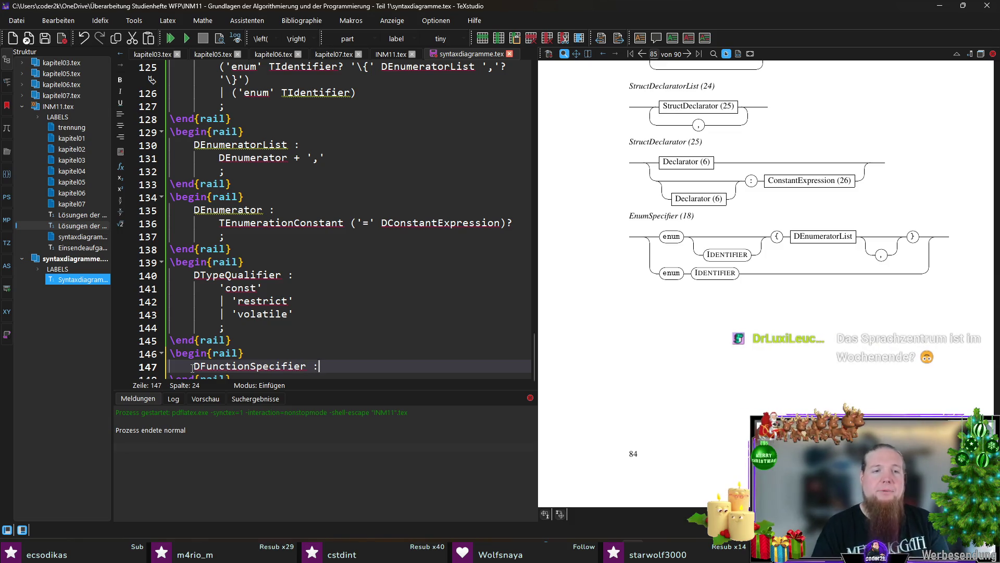
pyautogui.press('Return')
pyautogui.press('Tab')
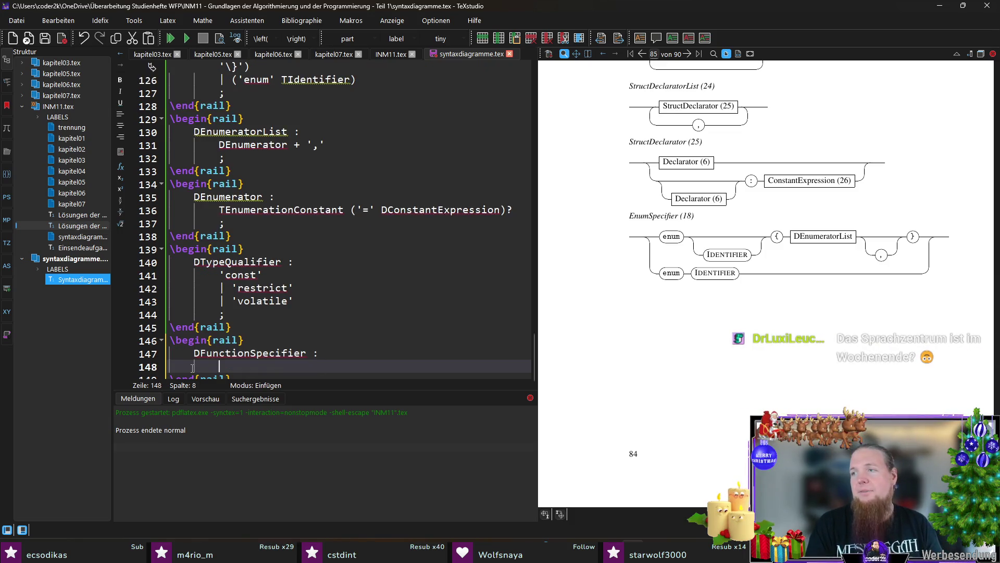
pyautogui.write("inline'")
pyautogui.press('Return')
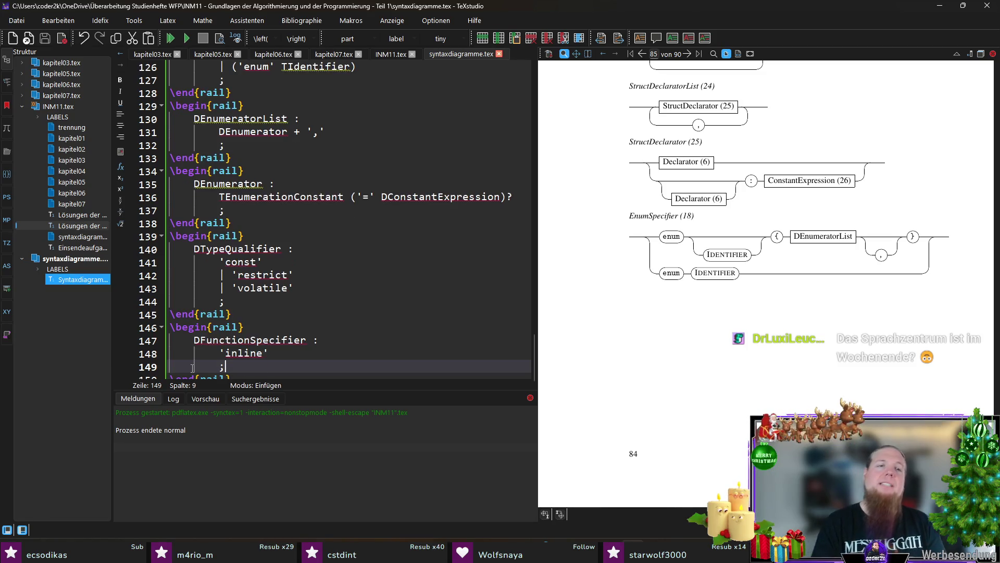
pyautogui.write(';')
pyautogui.doubleClick(267, 341)
pyautogui.press('Down')
pyautogui.press('Down')
pyautogui.scroll(-1, 362, 307)
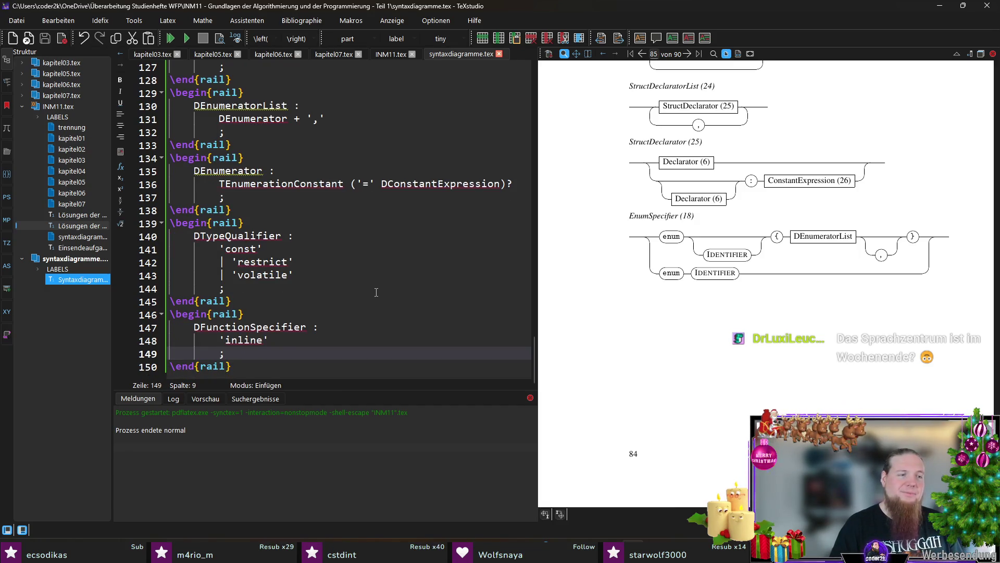
pyautogui.press('Down')
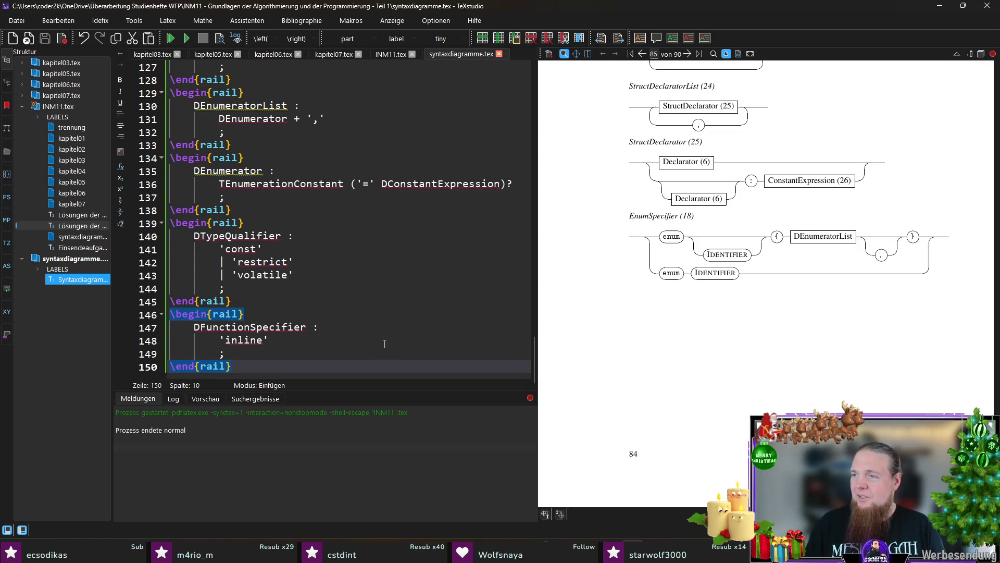
# - Insert a new rail block and start the DDeclarator rule with an indented body line
pyautogui.press('Return')
pyautogui.write('\\main')
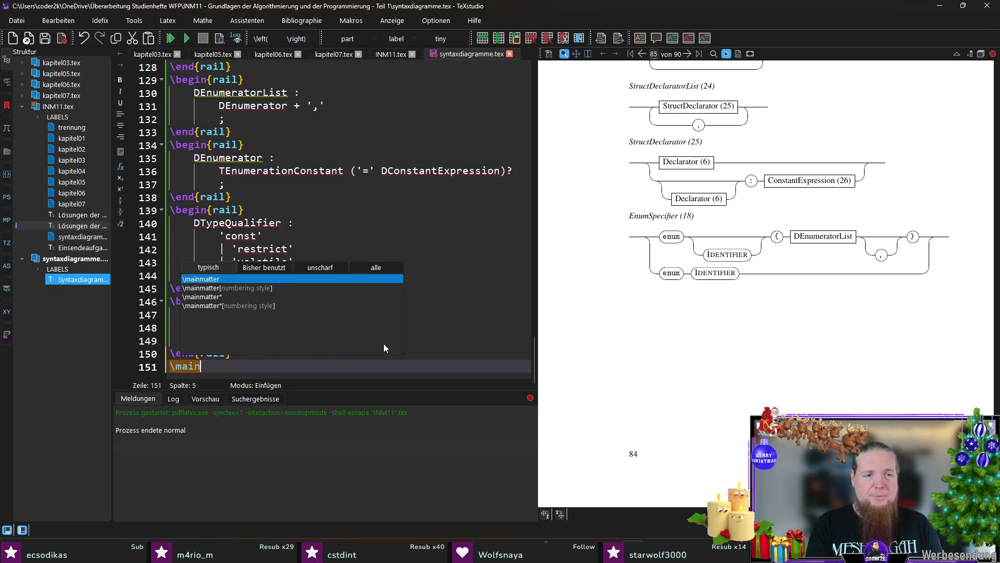
pyautogui.write('matter')
pyautogui.hotkey('shift', 'Home')
pyautogui.write('\x08egin{rail}')
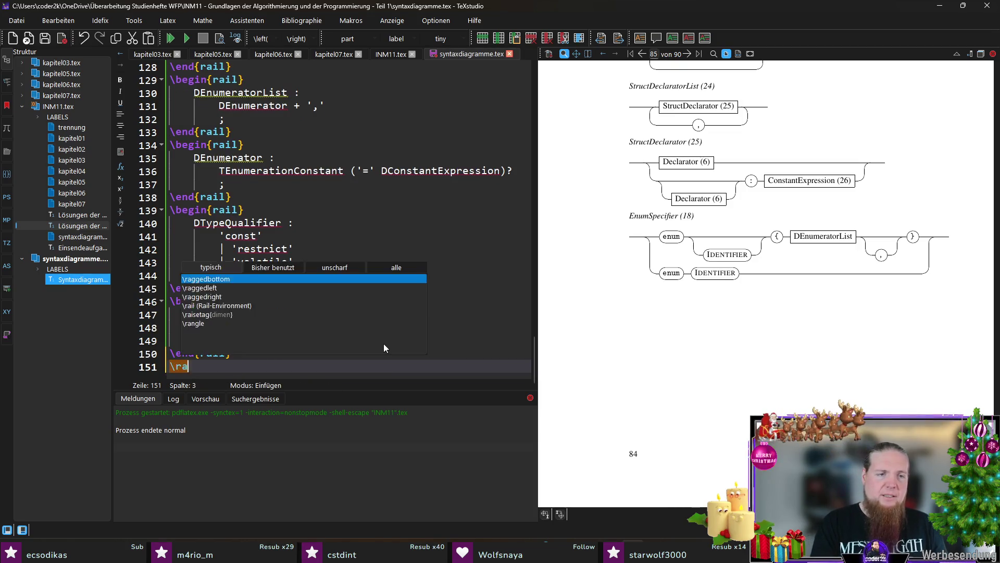
pyautogui.press('Return')
pyautogui.scroll(-1, 384, 342)
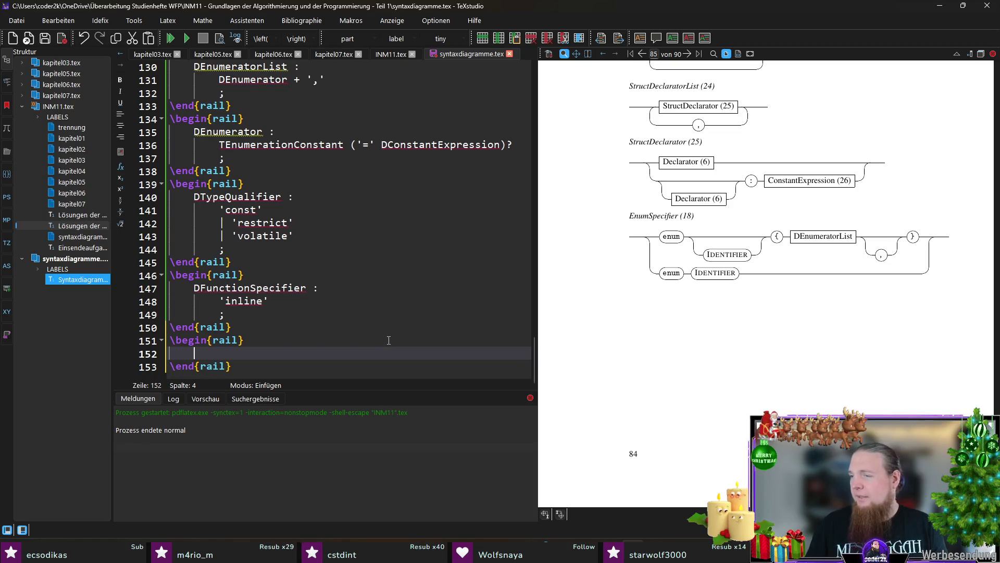
pyautogui.write('DDeclarato')
pyautogui.write('or')
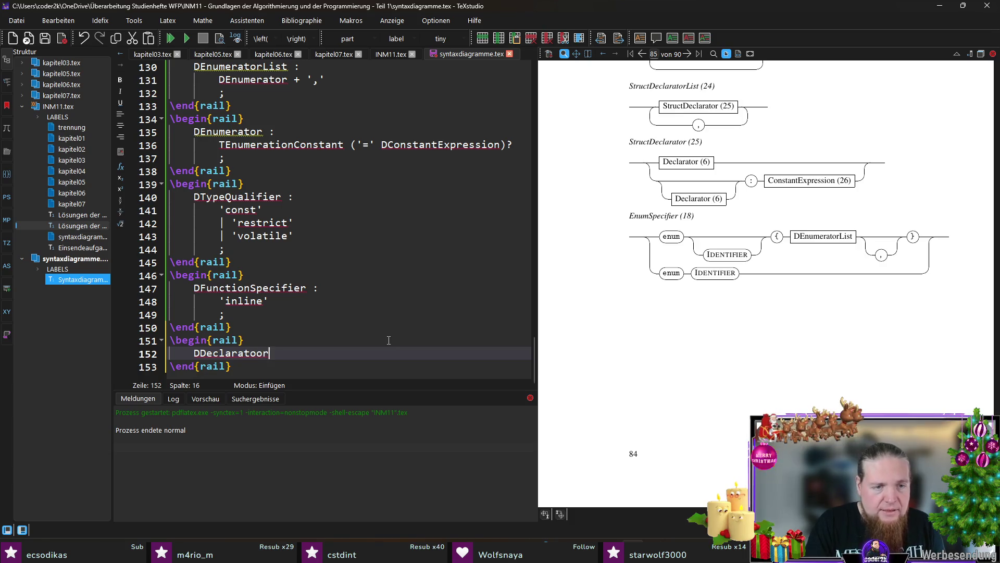
pyautogui.press('BackSpace')
pyautogui.press('BackSpace')
pyautogui.write('r :')
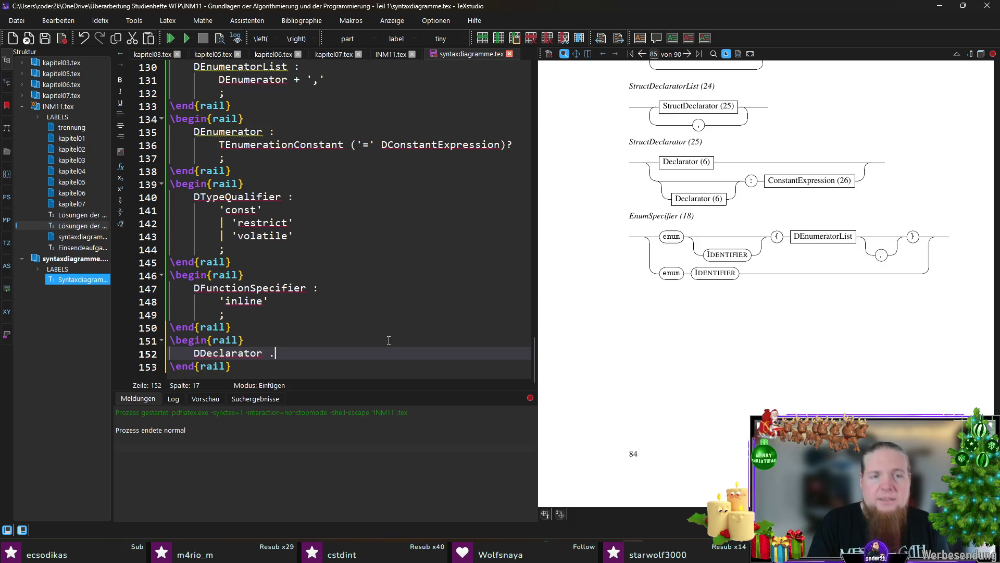
pyautogui.press('Return')
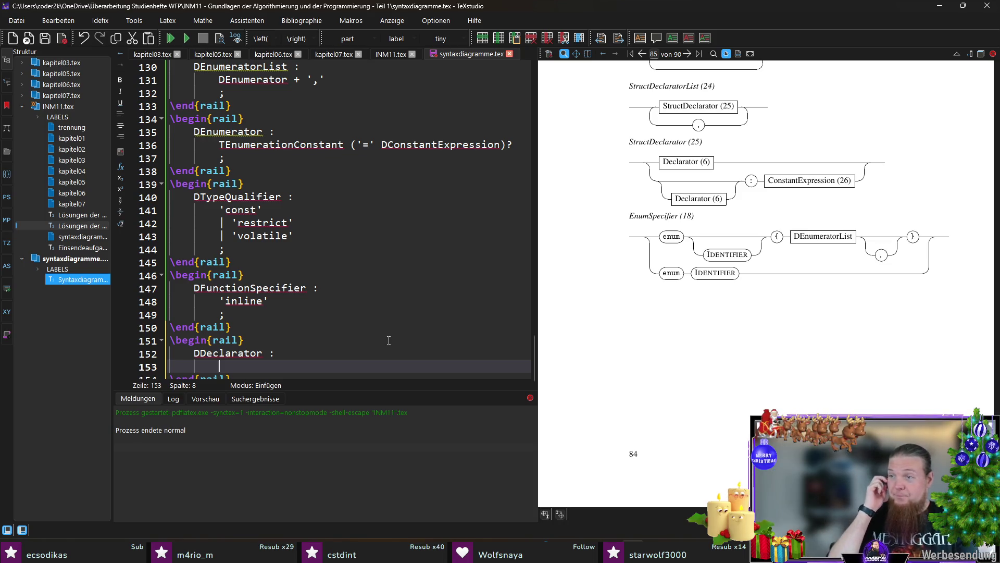
pyautogui.press('Tab')
pyautogui.write('Pointer?')
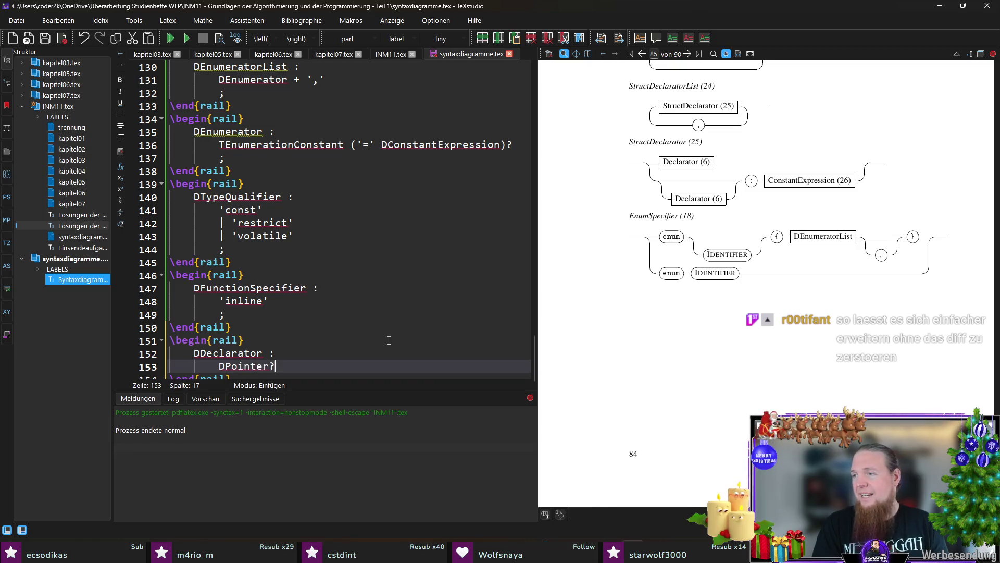
pyautogui.write(' DDirectDeclarator;')
# - Write DPointer? DDirectDeclarator with the closing ; on its own line and add a blank line after the block
pyautogui.press('BackSpace')
pyautogui.press('Return')
pyautogui.write(';')
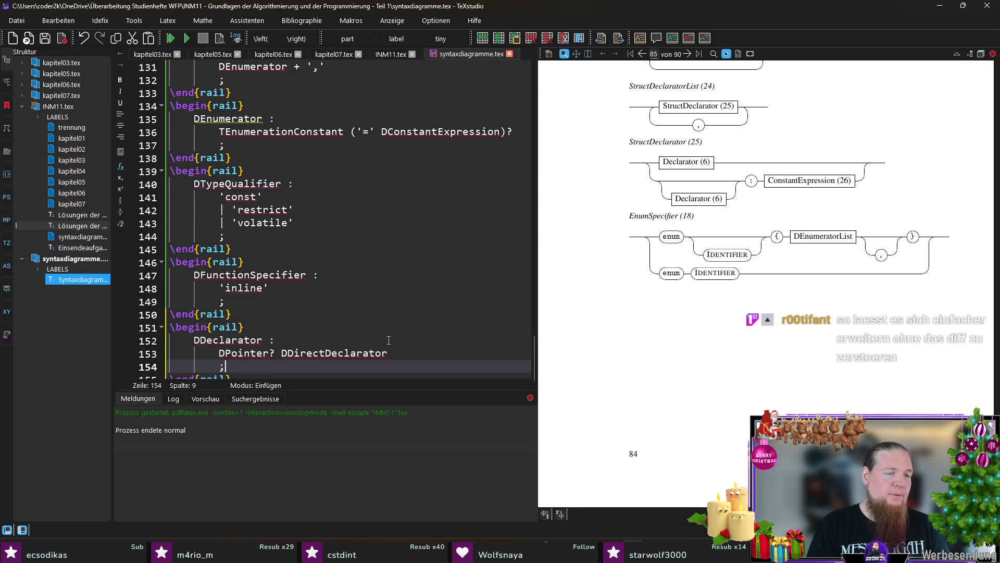
pyautogui.press('Down')
pyautogui.press('End')
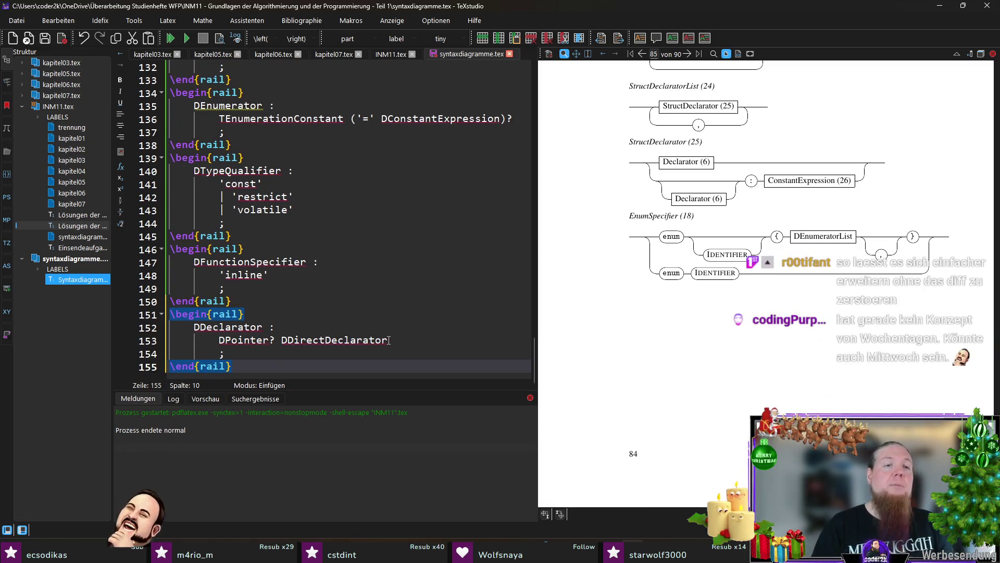
pyautogui.press('Return')
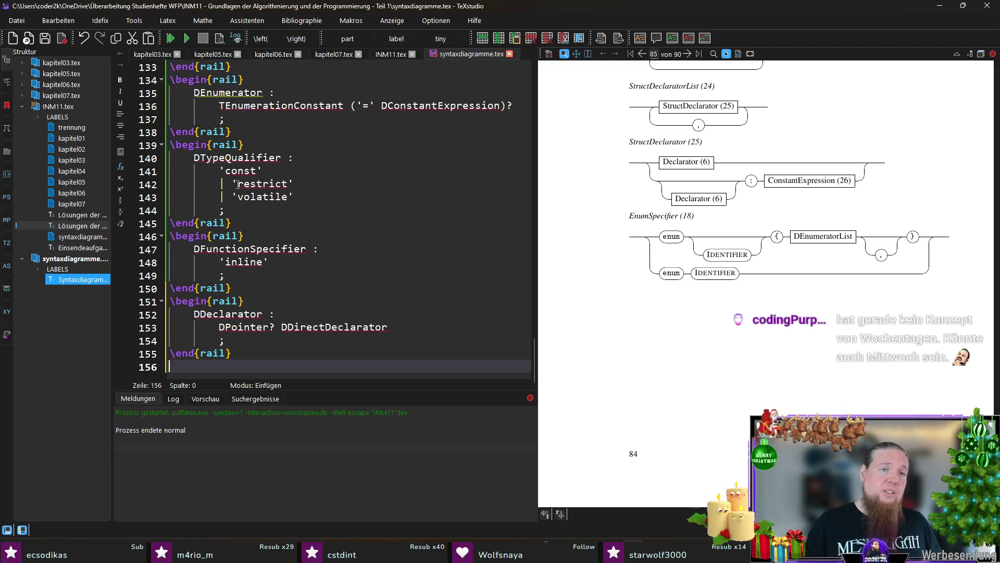
# - Check the DTypeQualifier and inline rule names, then add another empty line at the end of the file
pyautogui.doubleClick(234, 158)
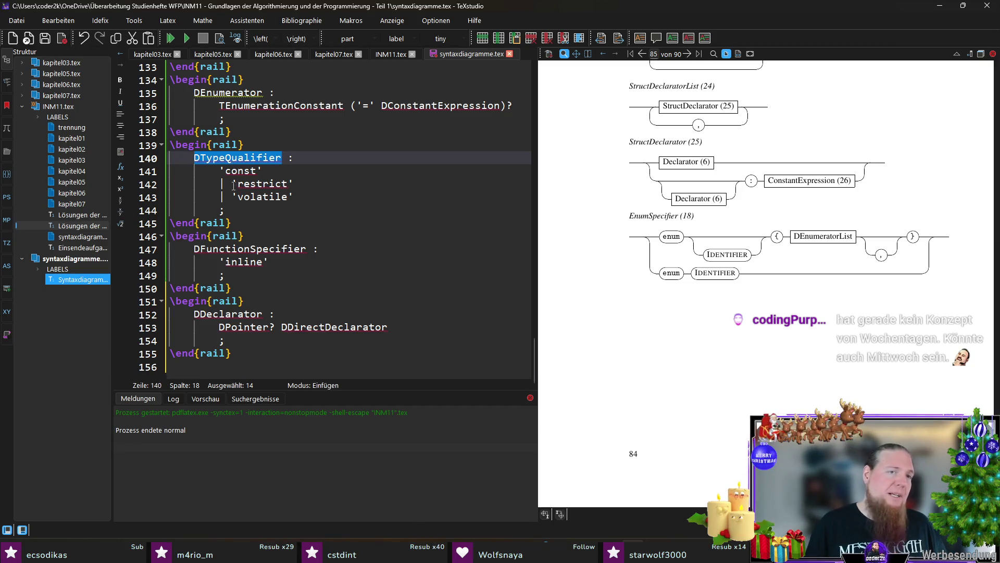
pyautogui.click(233, 185)
pyautogui.doubleClick(227, 261)
pyautogui.click(293, 262)
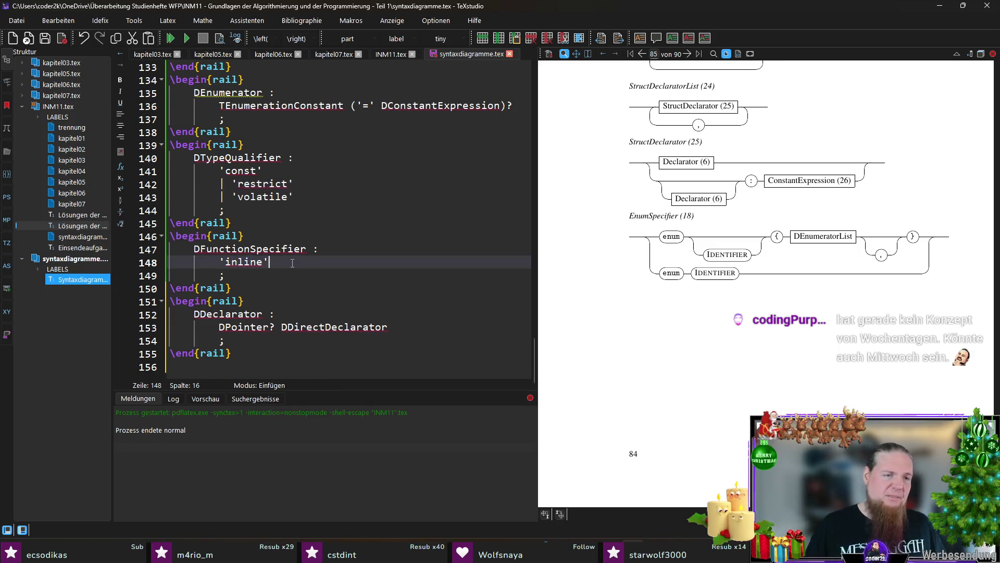
pyautogui.hotkey('ctrl', 'End')
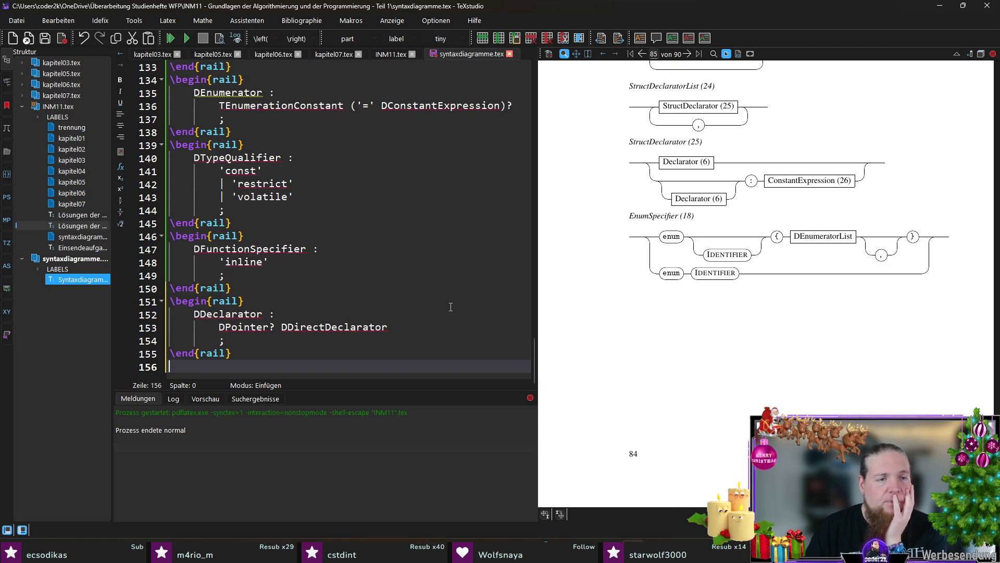
pyautogui.press('Return')
pyautogui.press('Up')
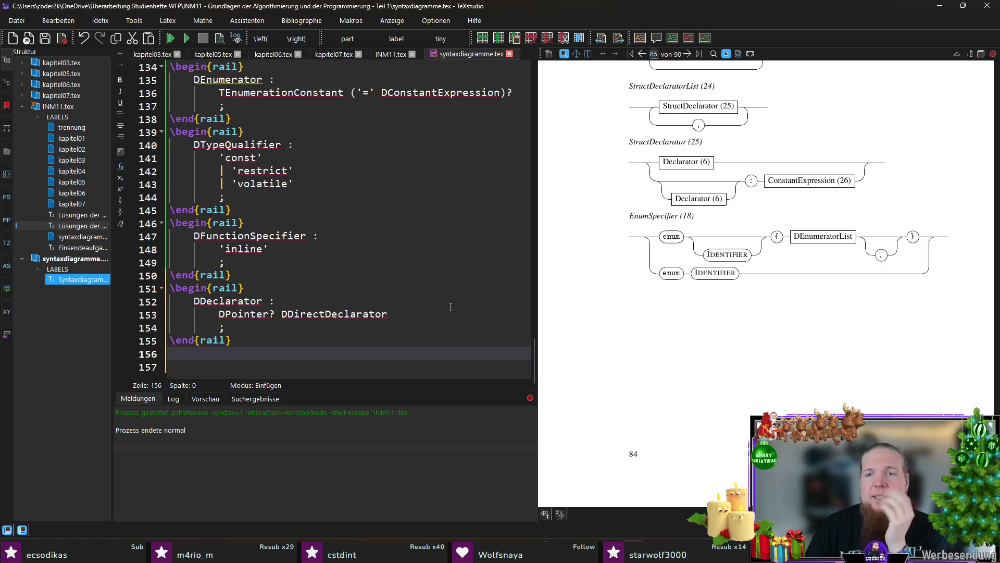
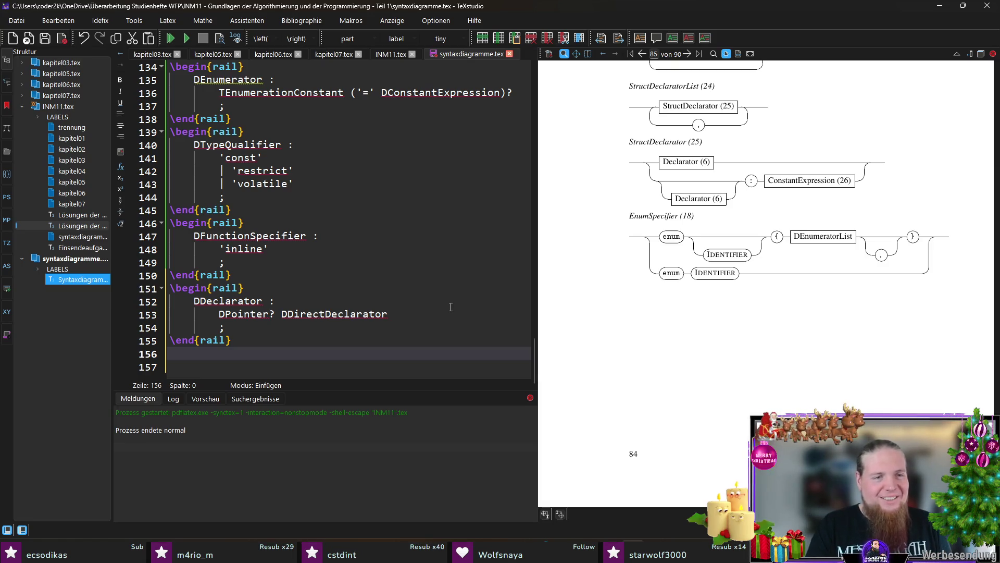
pyautogui.write('\x08egin{rail}')
# - Head the new rail rule 'DDirectDeclarator :' using the name copied from the Declarator rule
pyautogui.press('Return')
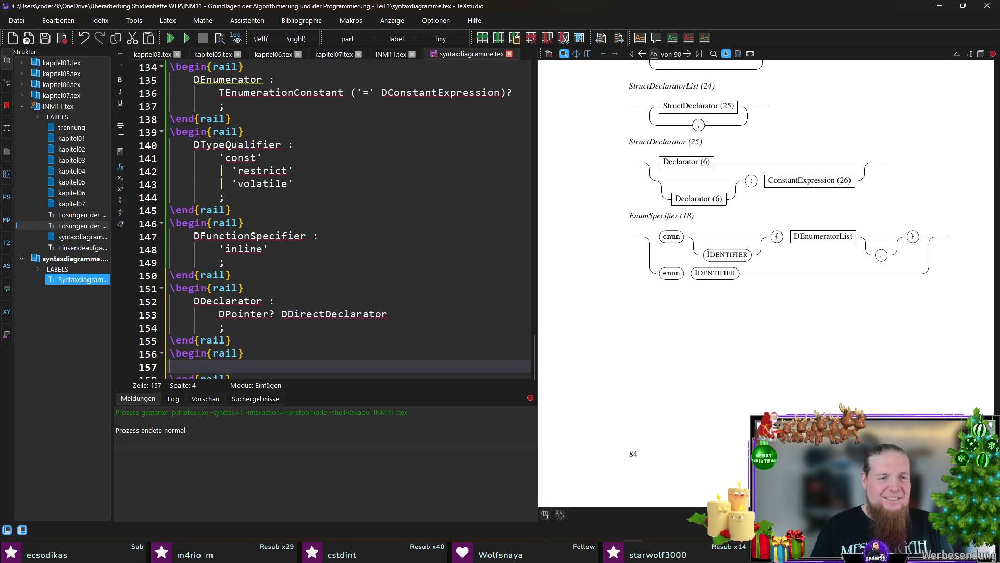
pyautogui.scroll(-1, 376, 316)
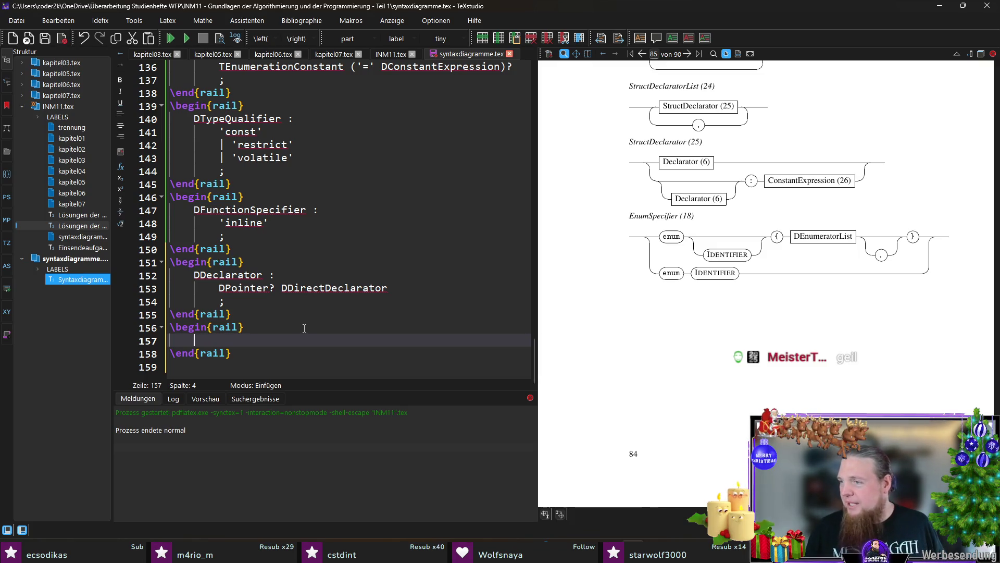
pyautogui.doubleClick(343, 288)
pyautogui.hotkey('ctrl', 'c')
pyautogui.press('Down')
pyautogui.press('Down')
pyautogui.press('Down')
pyautogui.hotkey('ctrl', 'v')
pyautogui.write(':')
pyautogui.press('Return')
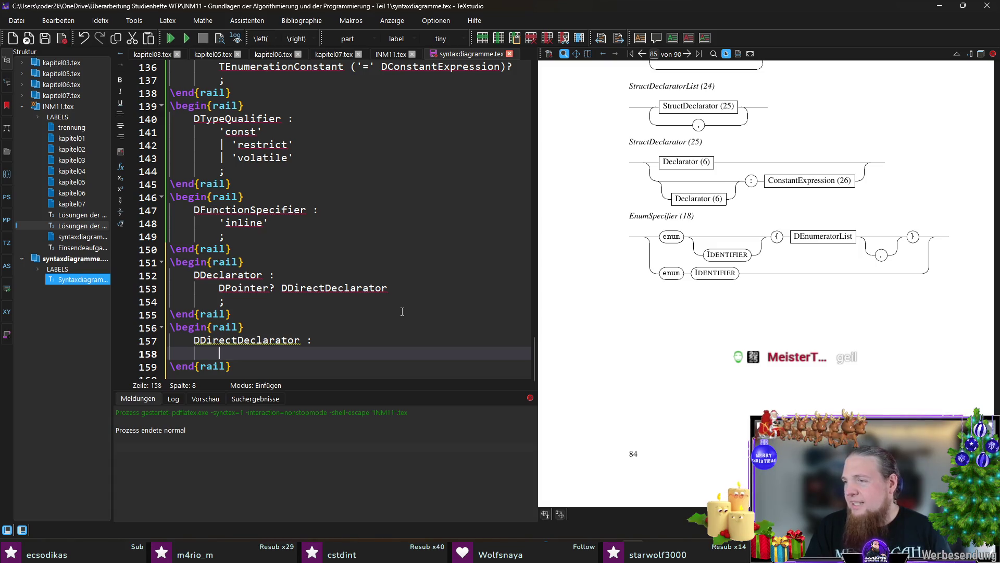
pyautogui.write('TIdentifier')
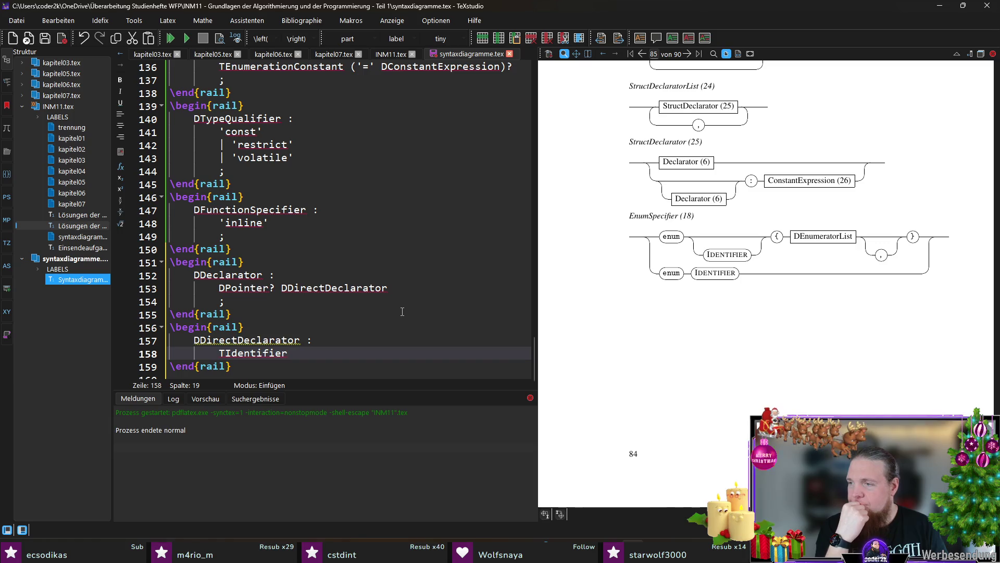
pyautogui.hotkey('alt', 'Tab')
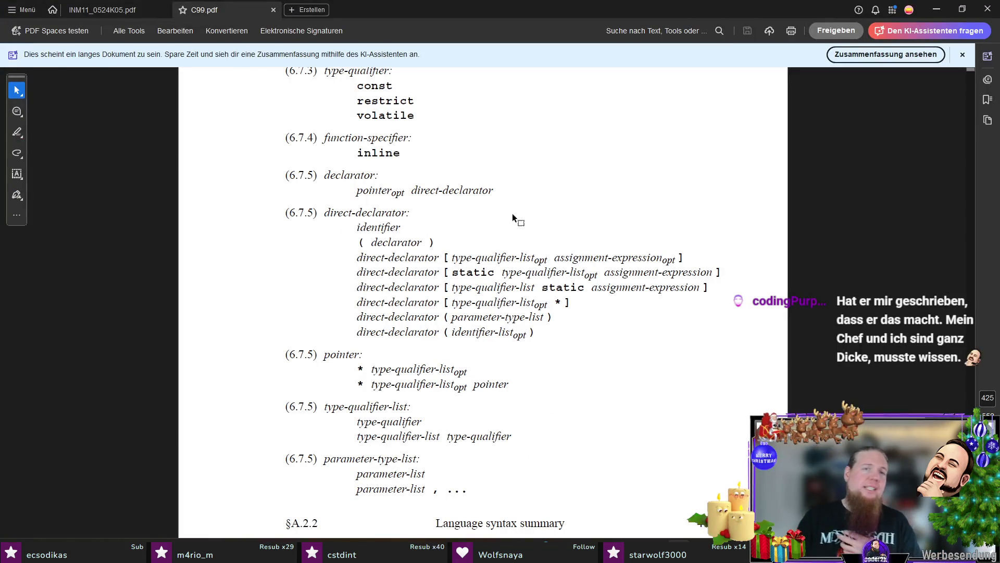
pyautogui.moveTo(289, 212); pyautogui.dragTo(393, 211)
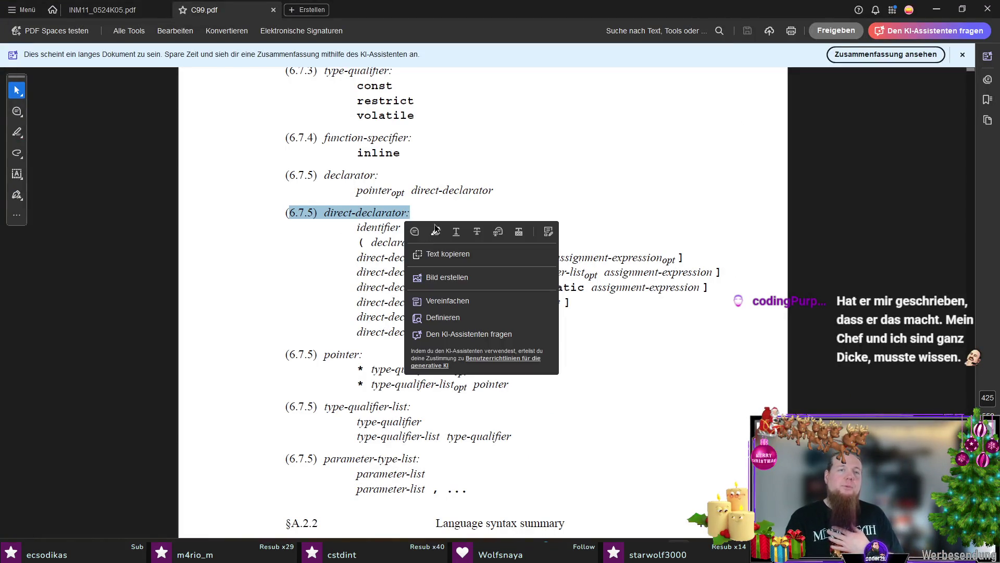
pyautogui.click(454, 214)
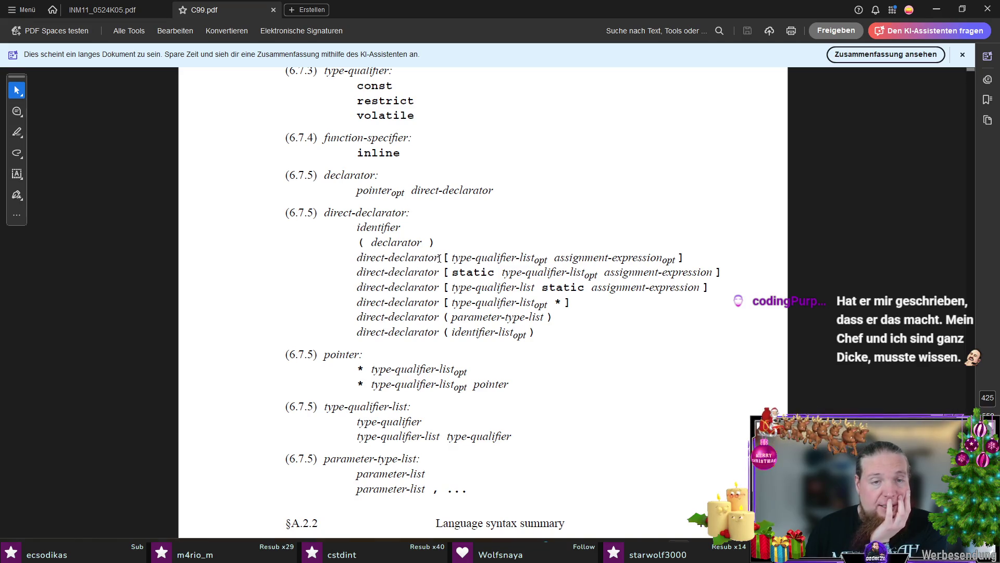
pyautogui.moveTo(440, 257); pyautogui.dragTo(359, 261)
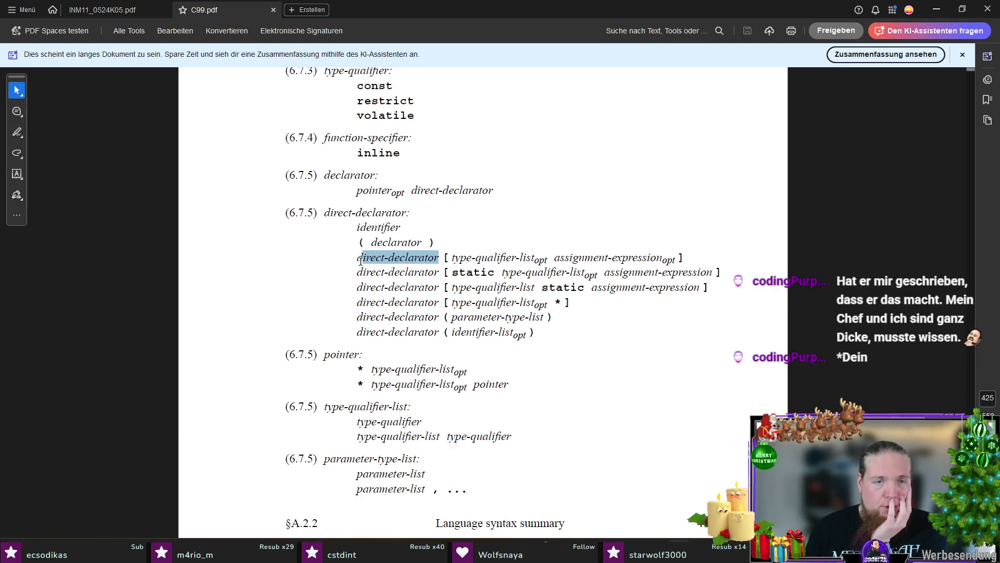
pyautogui.click(320, 272)
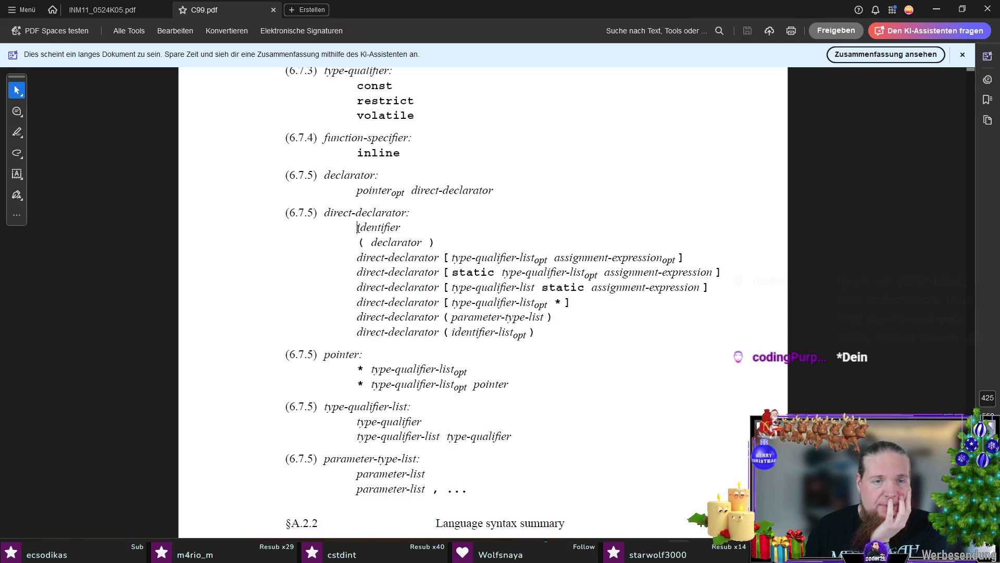
pyautogui.moveTo(360, 231); pyautogui.dragTo(402, 227)
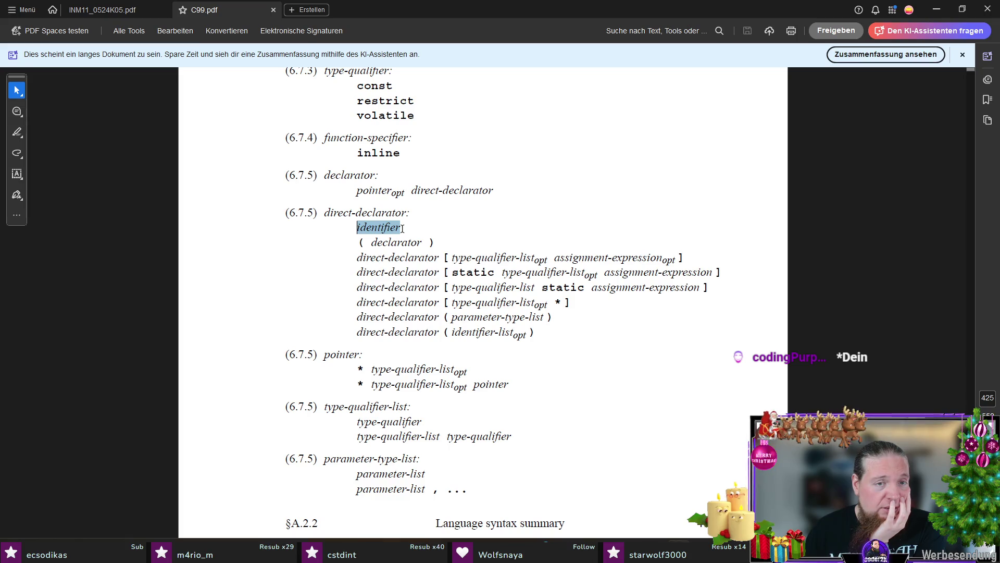
pyautogui.rightClick(403, 227)
pyautogui.click(296, 266)
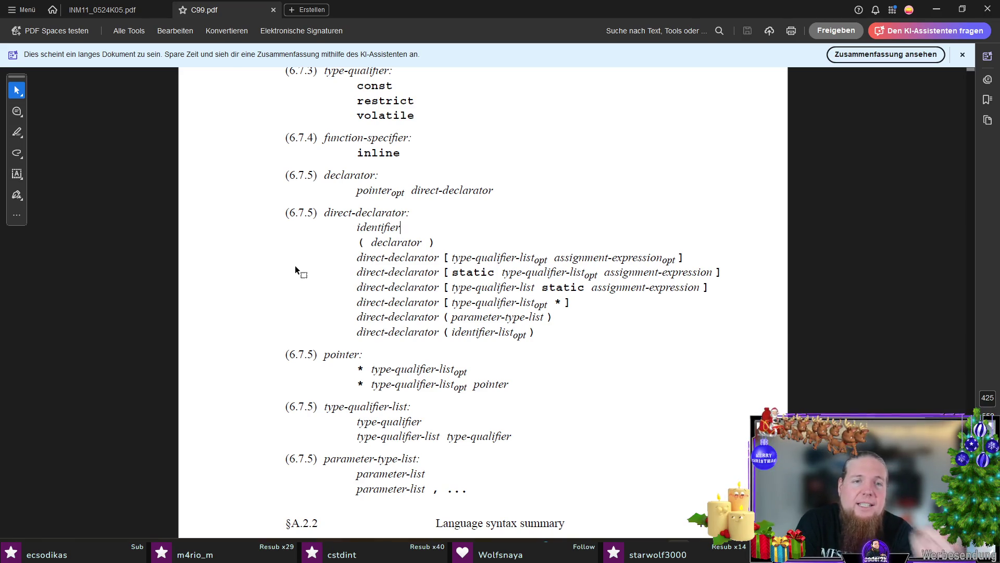
pyautogui.moveTo(357, 258); pyautogui.dragTo(431, 266)
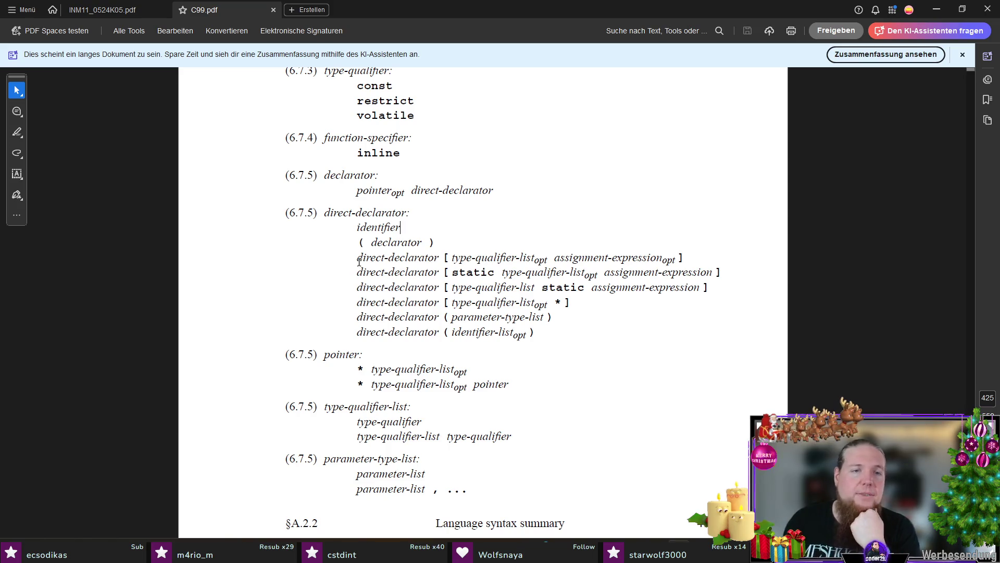
pyautogui.click(329, 285)
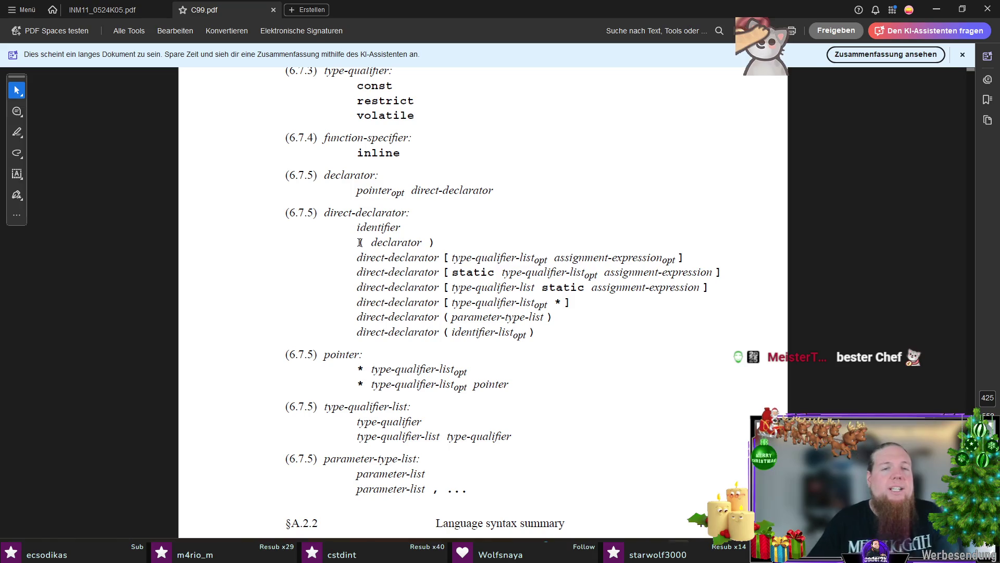
pyautogui.moveTo(357, 257); pyautogui.dragTo(439, 259)
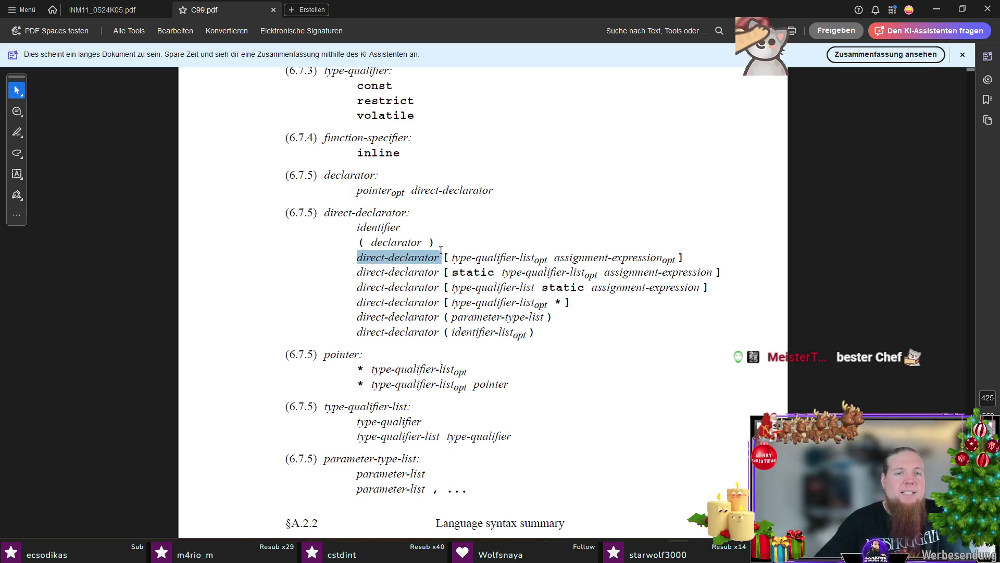
pyautogui.click(281, 293)
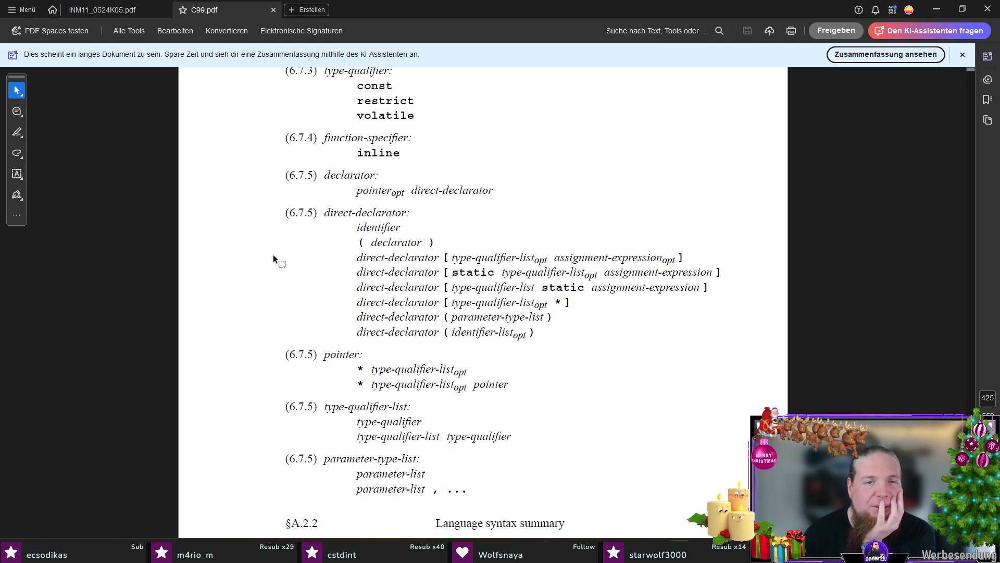
pyautogui.scroll(-1, 273, 260)
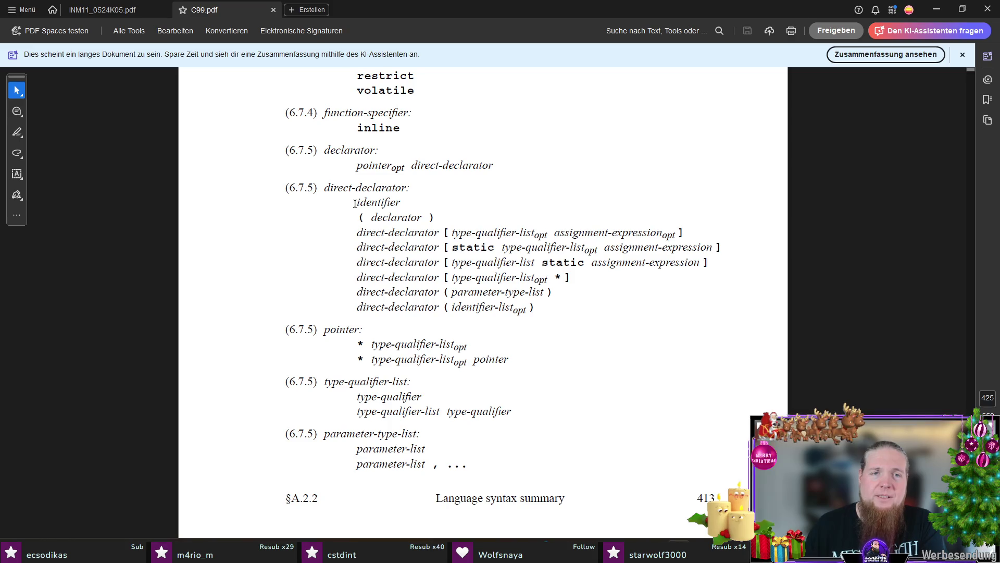
# - Review the identifier and parenthesised-declarator alternatives of the C99 direct-declarator rule
pyautogui.moveTo(355, 203)
pyautogui.mouseDown()
pyautogui.moveTo(363, 235)
pyautogui.moveTo(440, 234)
pyautogui.mouseUp()
pyautogui.click(360, 232)
pyautogui.click(336, 240)
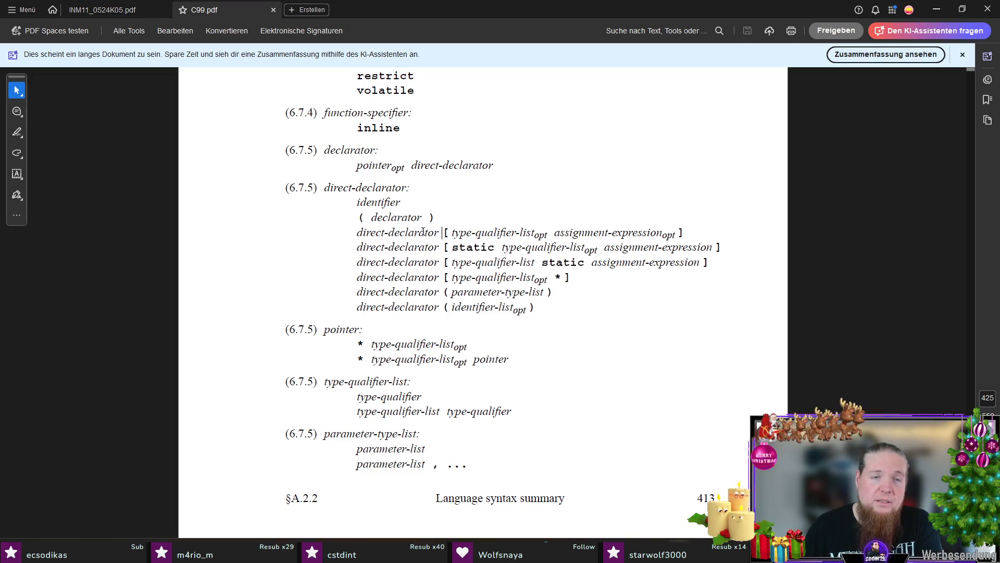
pyautogui.moveTo(360, 218); pyautogui.dragTo(435, 218)
pyautogui.click(334, 231)
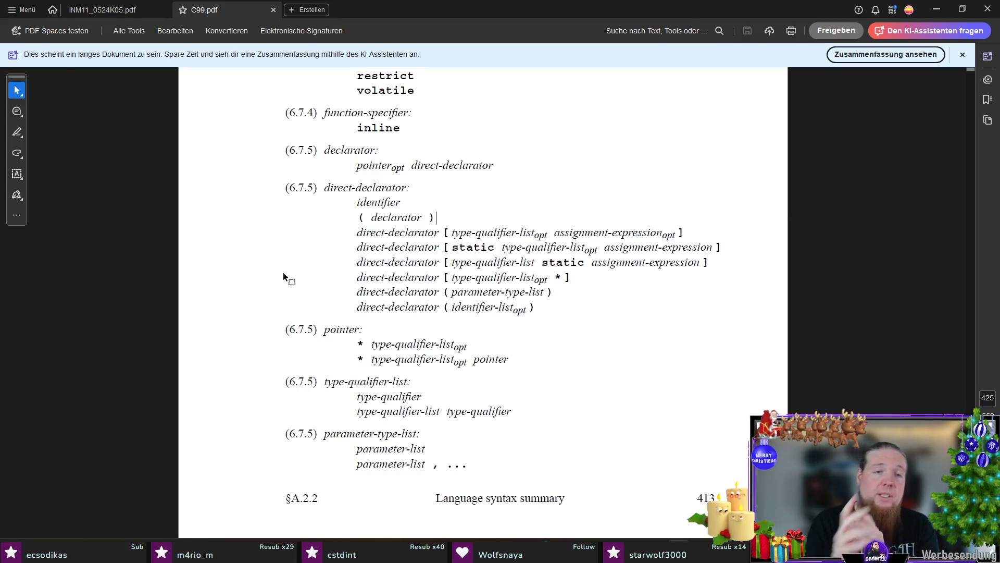
# - Check the words identifier and declarator, then return to syntaxdiagramme.tex
pyautogui.doubleClick(356, 200)
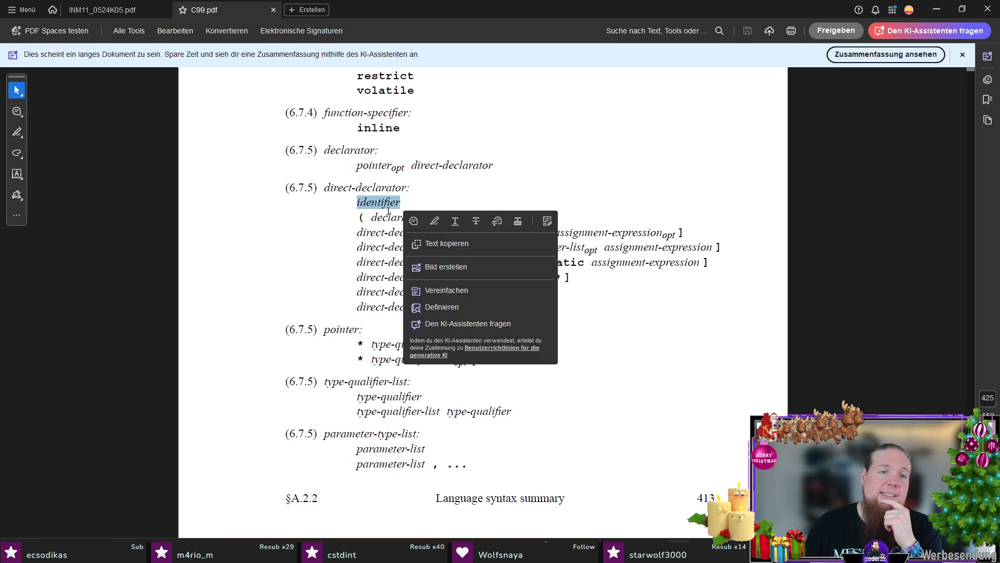
pyautogui.doubleClick(397, 218)
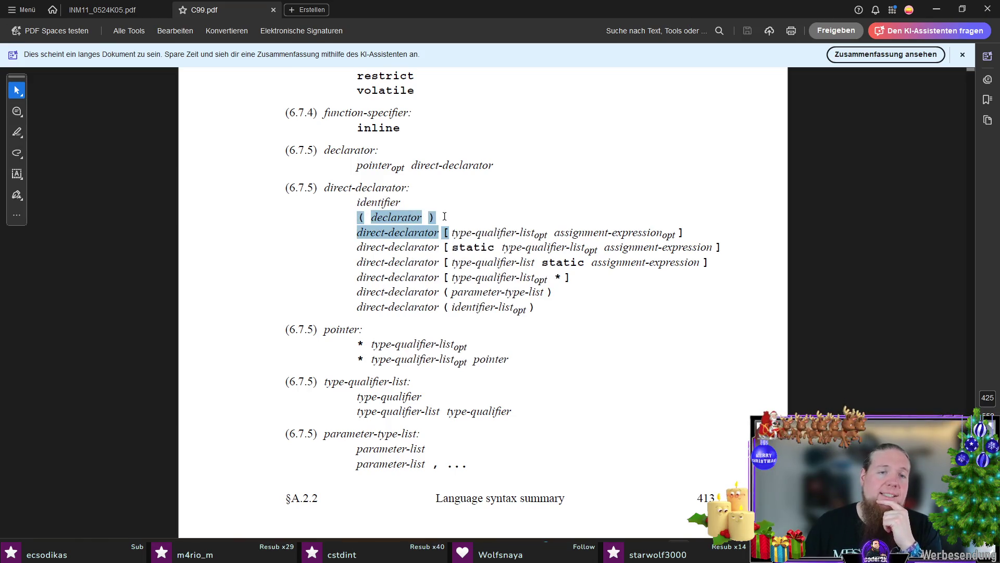
pyautogui.click(281, 255)
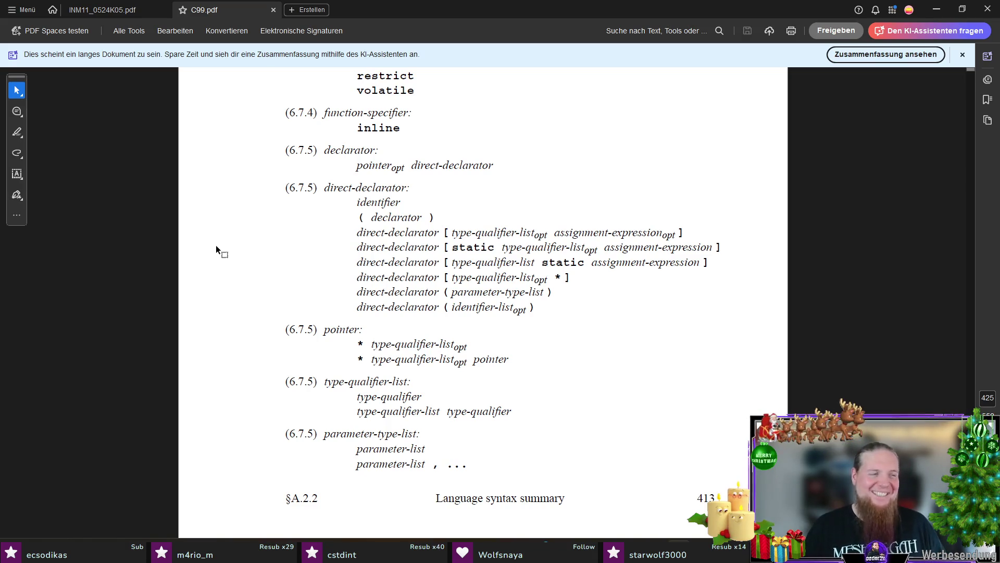
pyautogui.hotkey('alt', 'Tab')
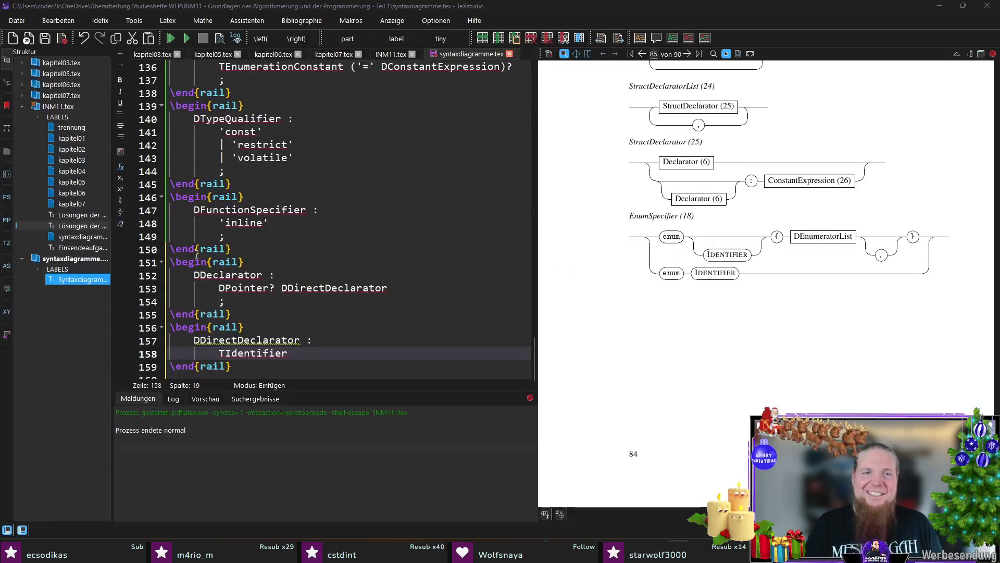
# - Add a second rail environment after the DDirectDeclarator block
pyautogui.click(350, 374)
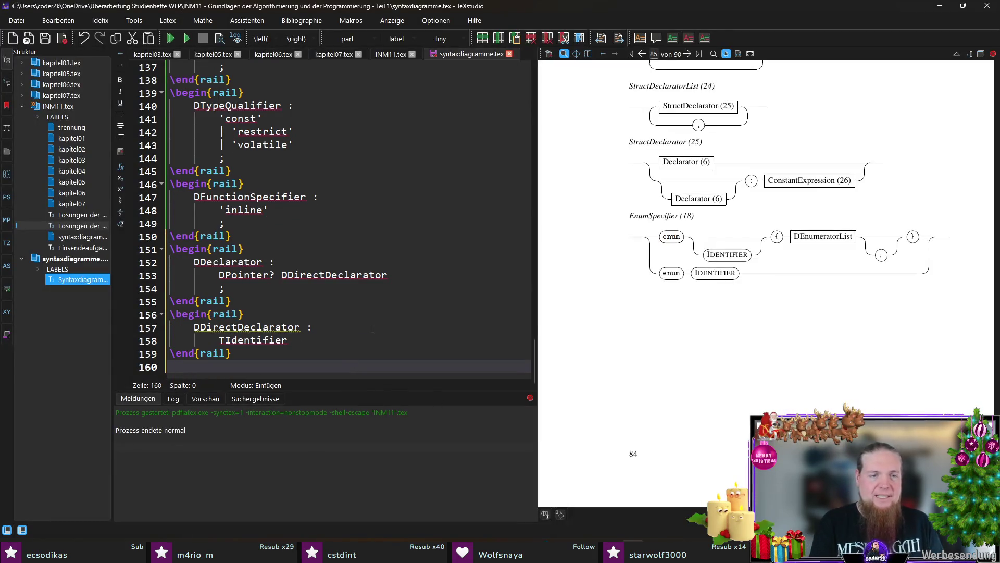
pyautogui.write('\x08egin{rail')
pyautogui.press('Return')
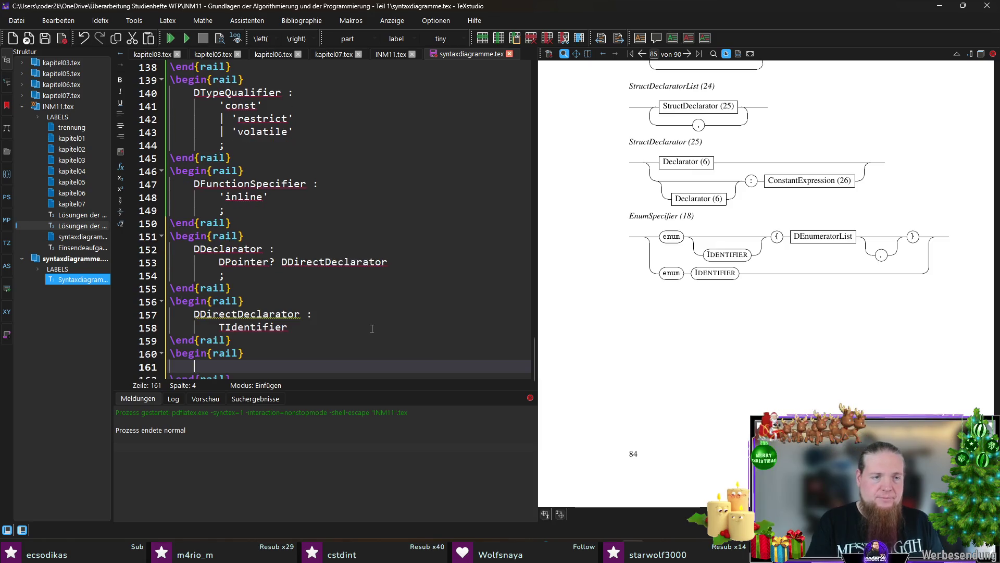
pyautogui.press('Down')
pyautogui.press('Up')
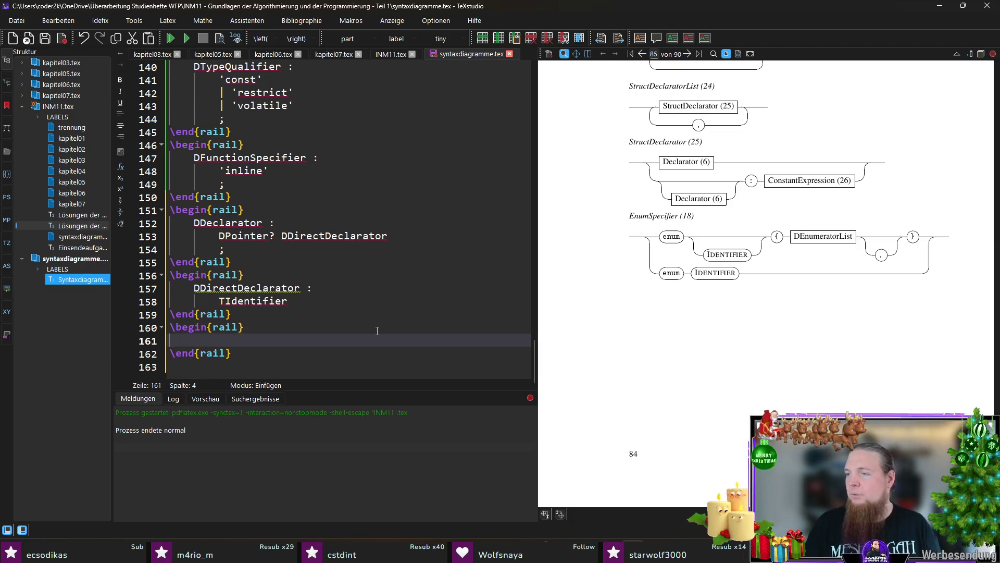
pyautogui.write('ctDeclarator')
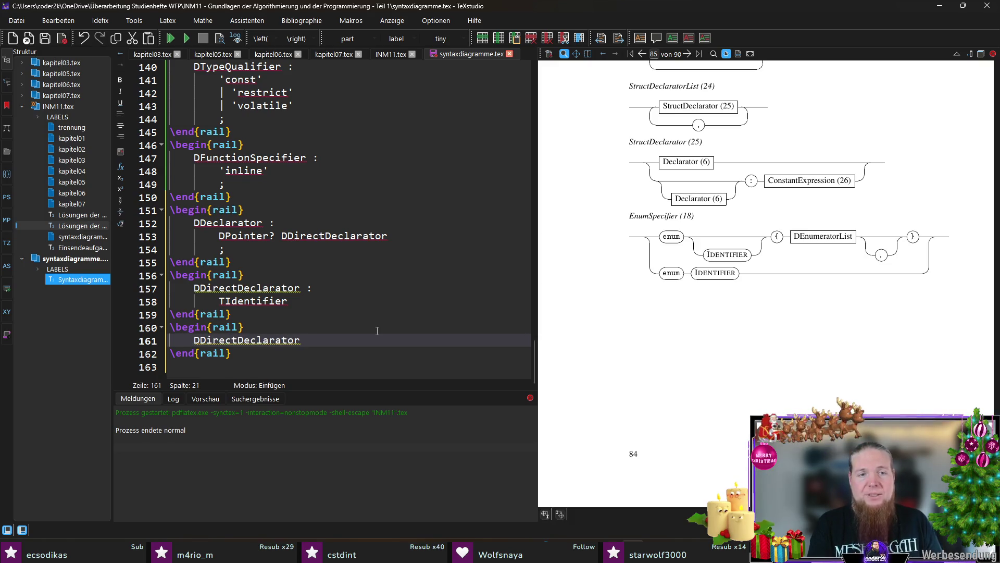
pyautogui.write(' :')
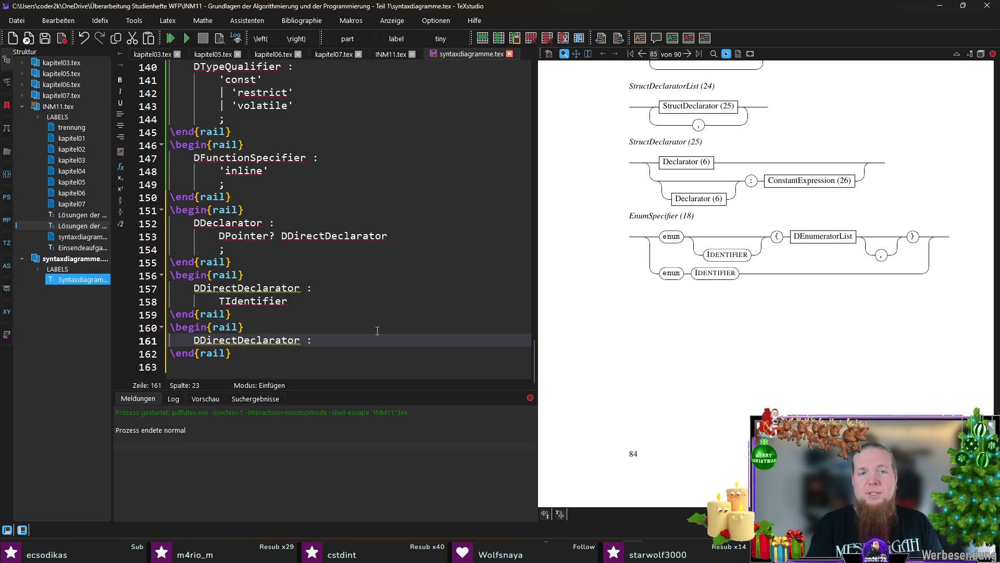
# - Write TIdentifier | '(' DDeclarator ')' as an indented, parenthesised group in the rule body
pyautogui.press('Return')
pyautogui.press('Tab')
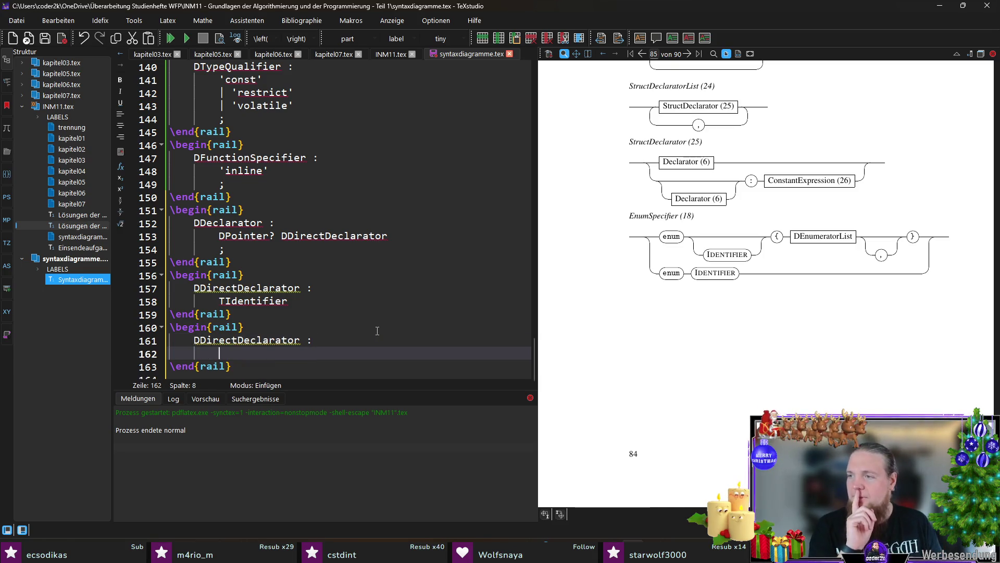
pyautogui.write('TIdentifier | ')
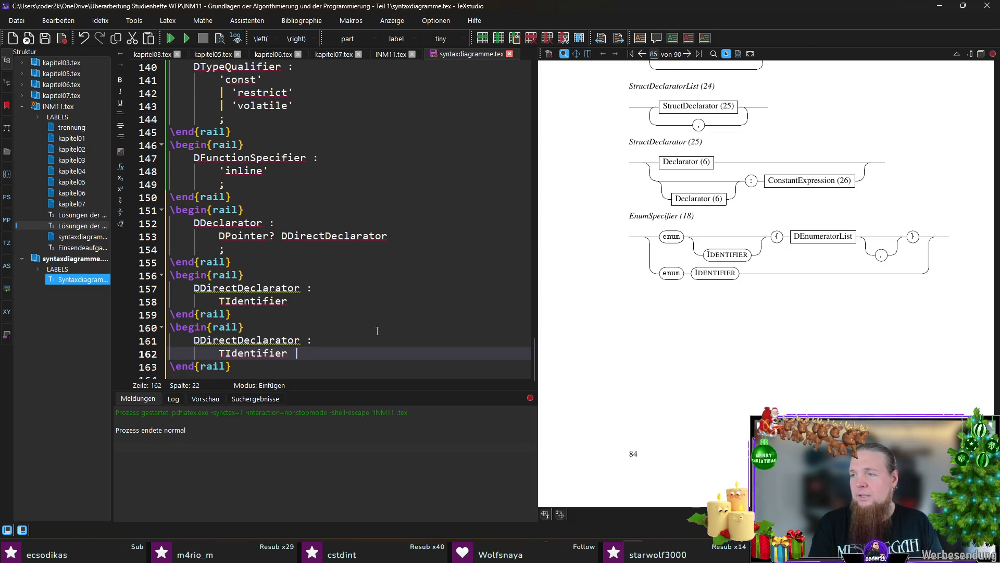
pyautogui.write("'('")
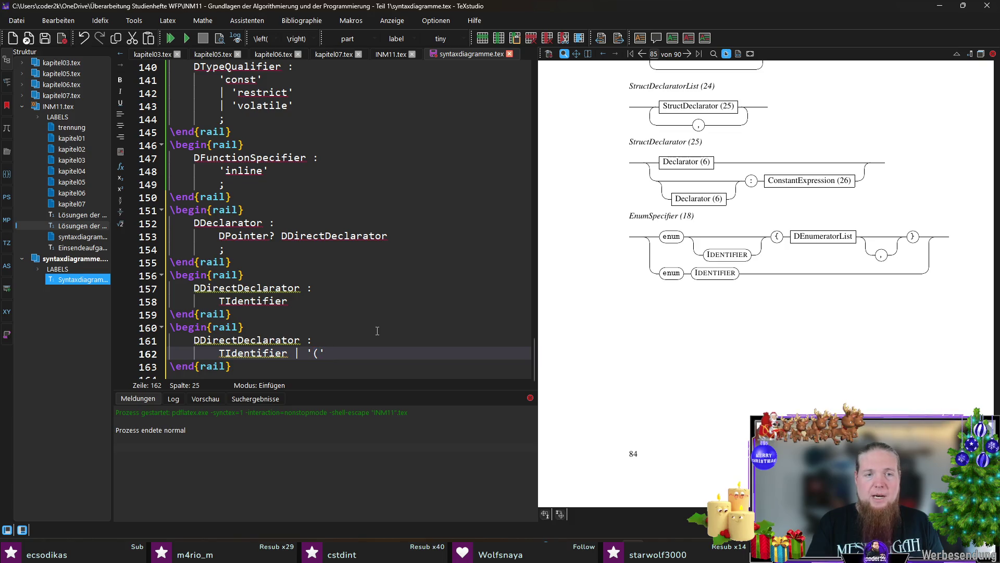
pyautogui.write(" DDeclarator ')'")
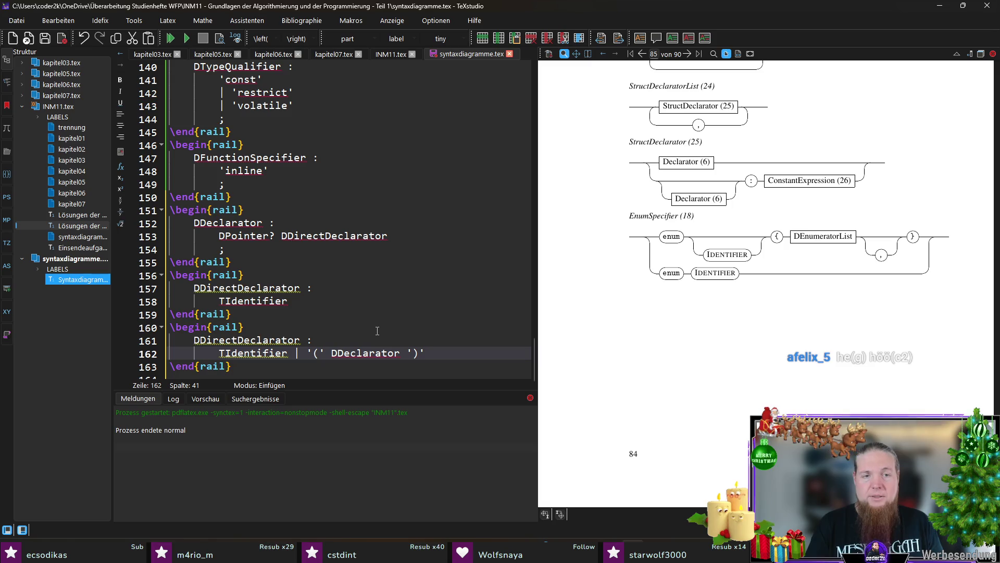
pyautogui.hotkey('shift', 'Home')
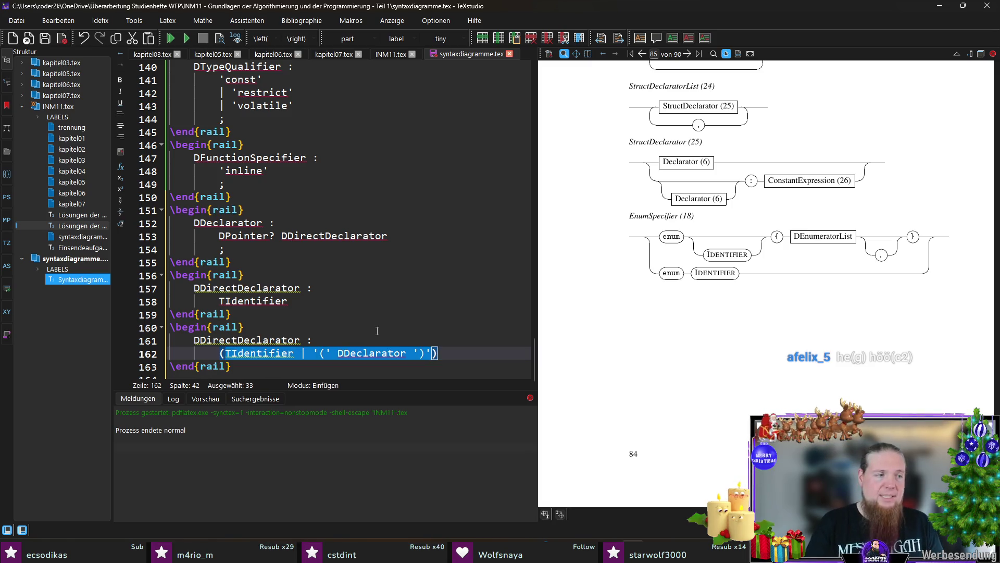
pyautogui.write('(')
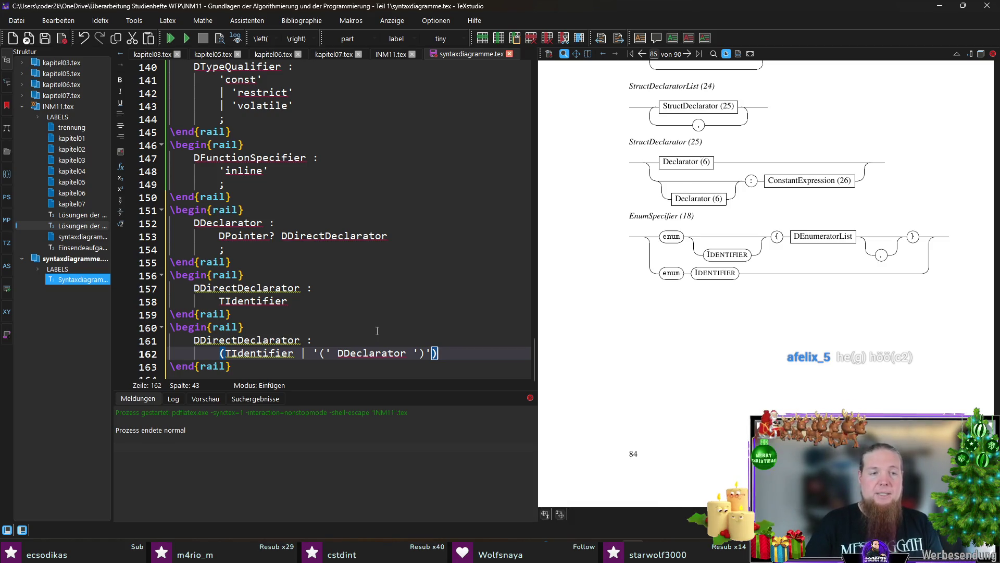
pyautogui.press('Return')
pyautogui.scroll(-1, 391, 340)
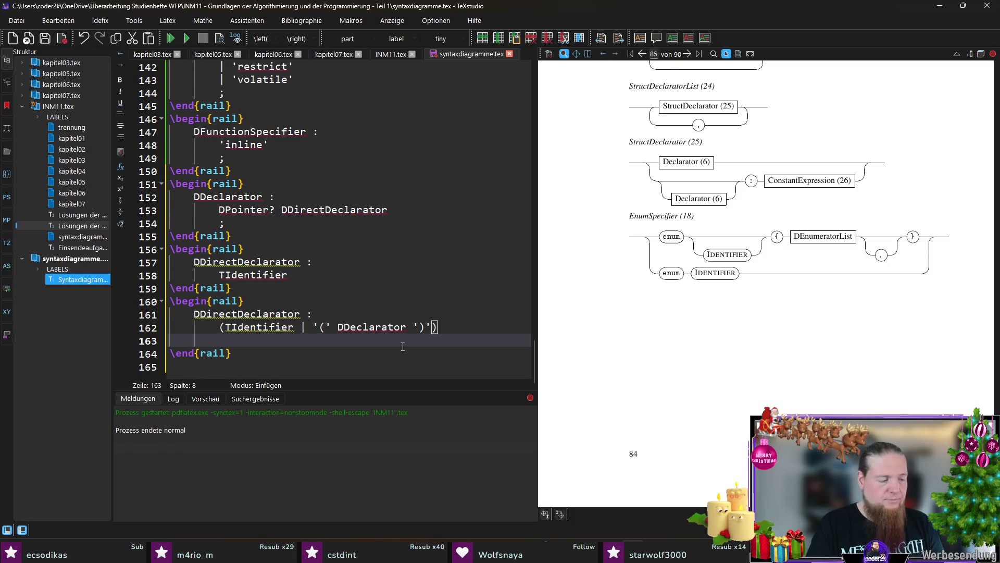
pyautogui.write('()')
# - Add the optional group ( '[' ']' | '(' ')' )? on its own lines below the first group
pyautogui.press('Left')
pyautogui.press('Return')
pyautogui.press('Up')
pyautogui.press('Return')
pyautogui.press('Tab')
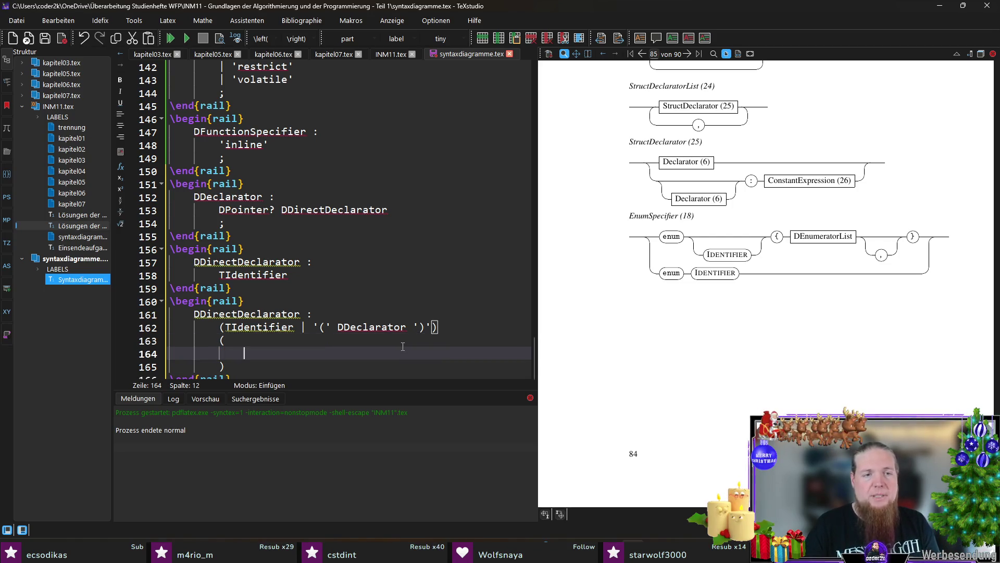
pyautogui.press('Return')
pyautogui.press('Up')
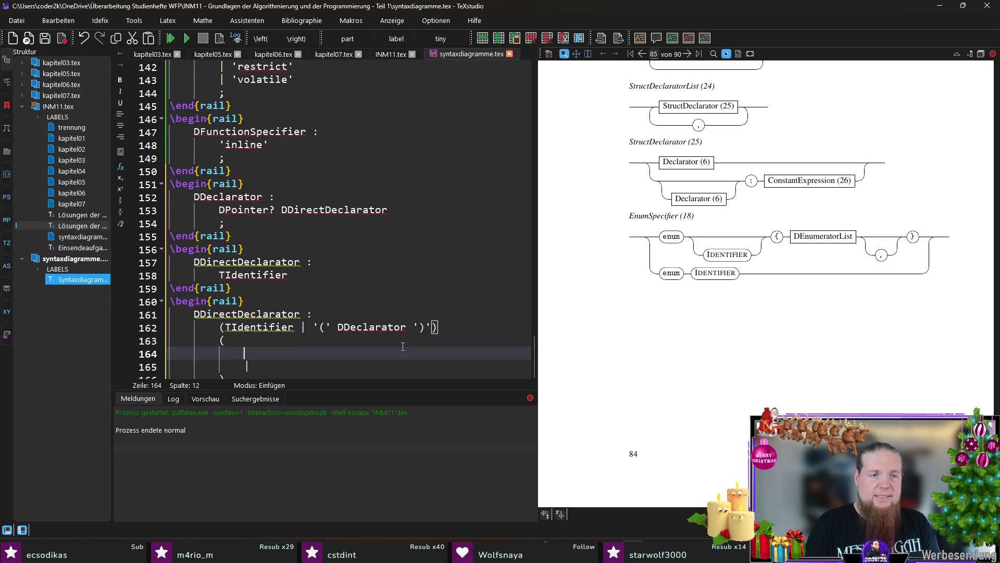
pyautogui.write('[')
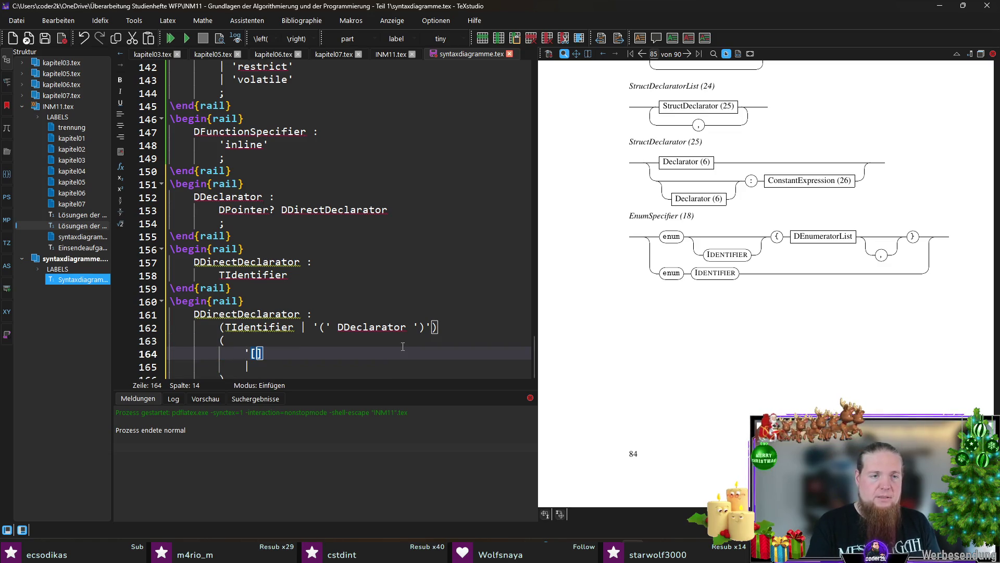
pyautogui.write("' ']")
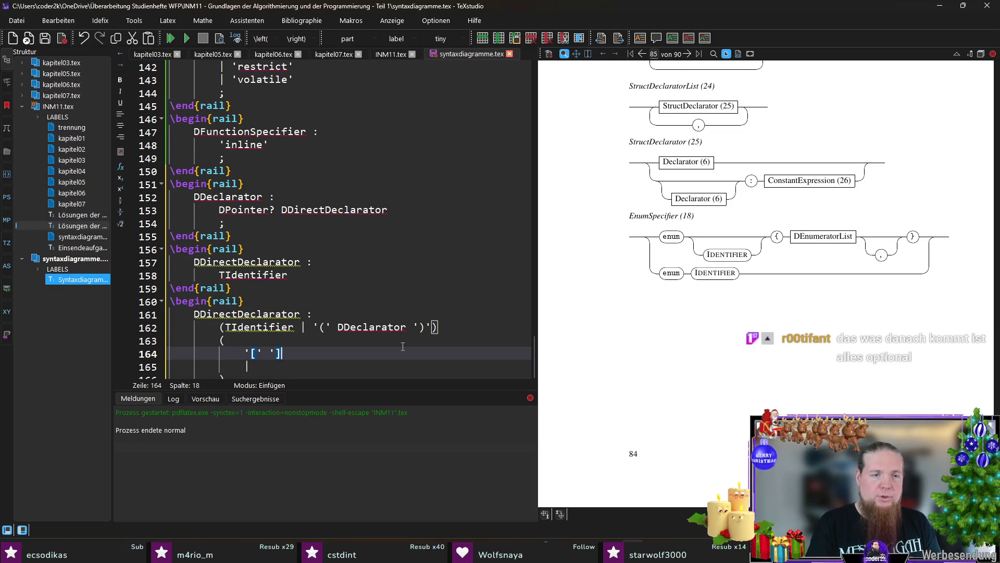
pyautogui.press('Down')
pyautogui.write("| '(' ")
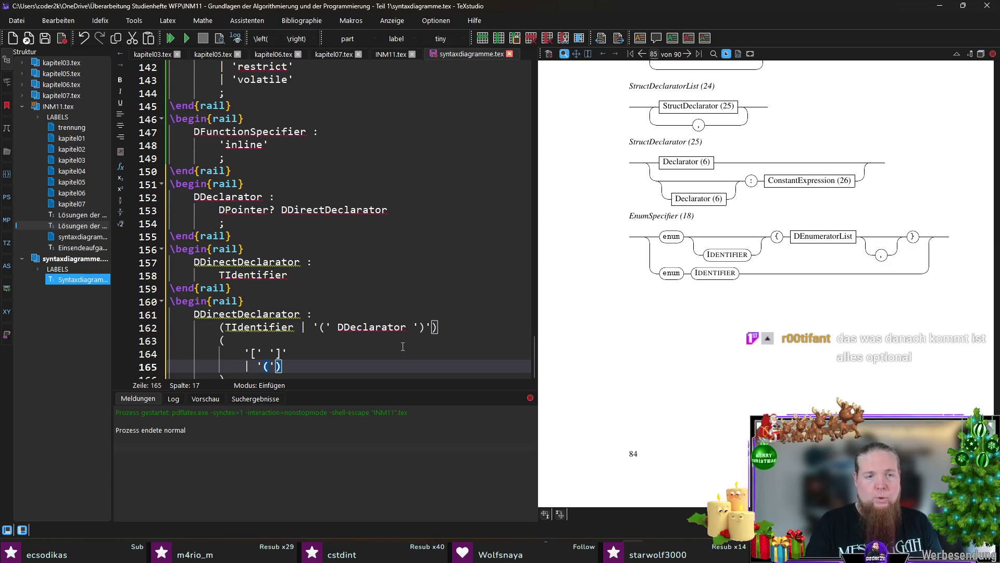
pyautogui.write("')'")
pyautogui.press('Up')
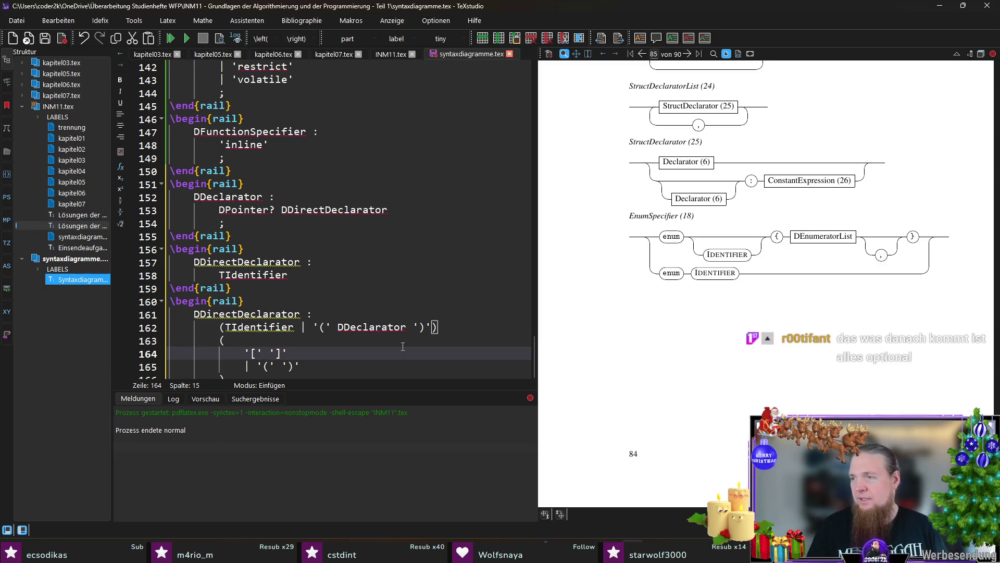
pyautogui.scroll(-1, 403, 346)
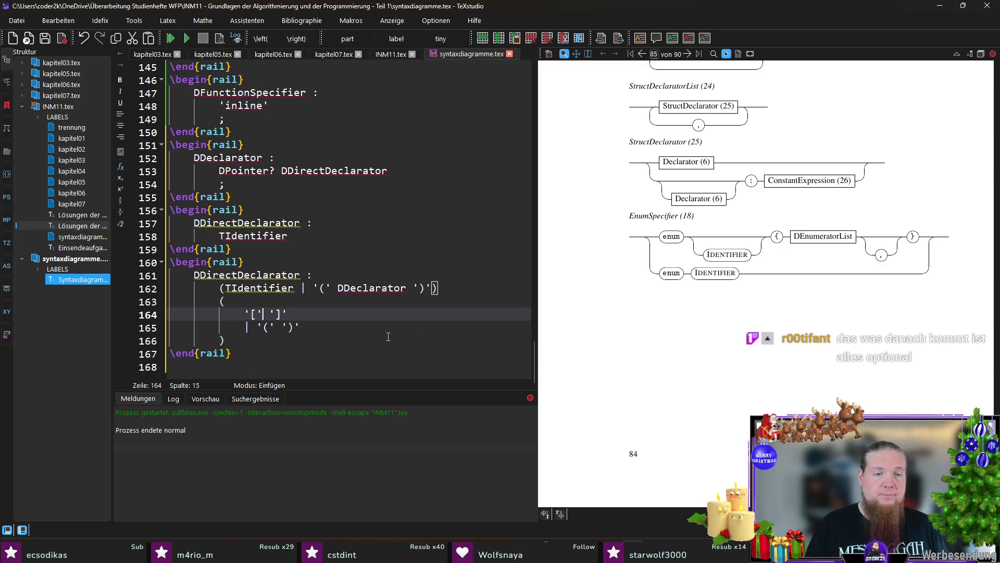
# - Review the new group, save syntaxdiagramme.tex and compile it
pyautogui.click(233, 342)
pyautogui.write('?')
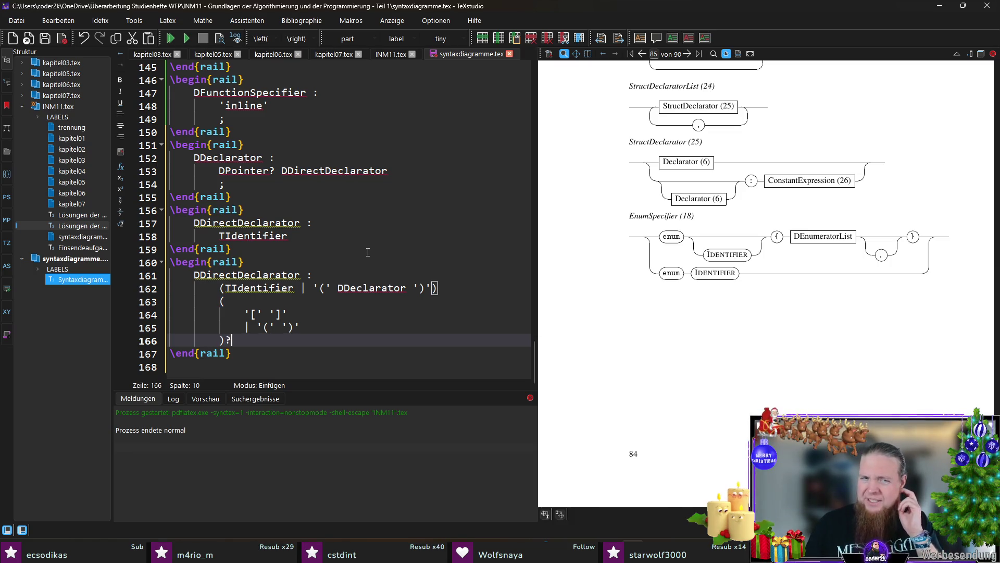
pyautogui.moveTo(238, 344); pyautogui.dragTo(221, 300)
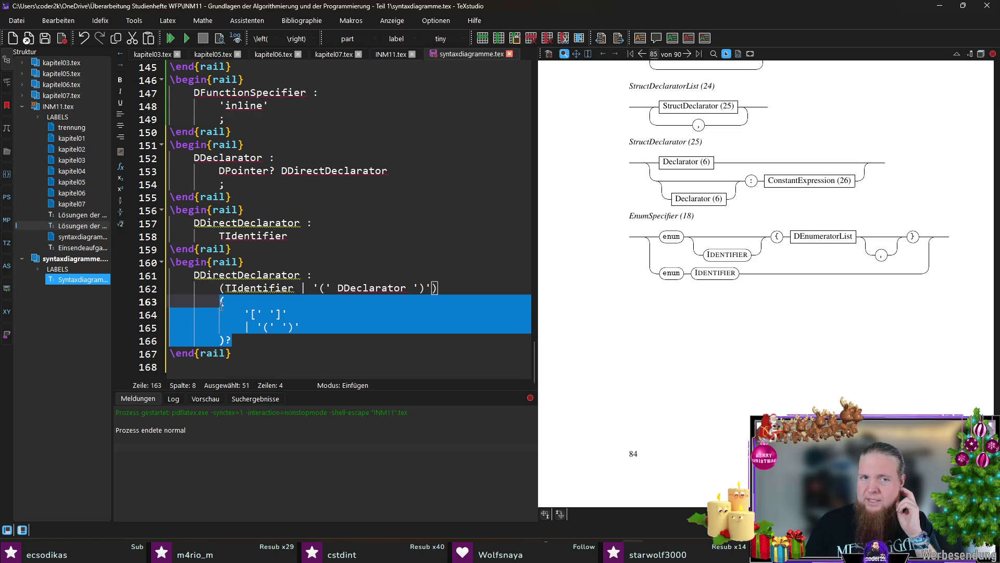
pyautogui.click(294, 337)
pyautogui.hotkey('ctrl', 's')
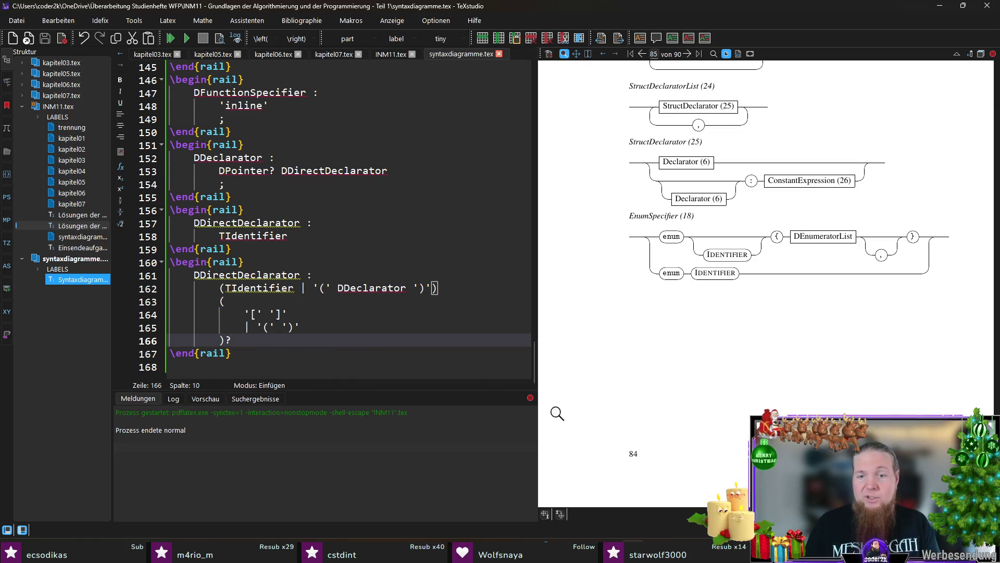
pyautogui.press('F5')
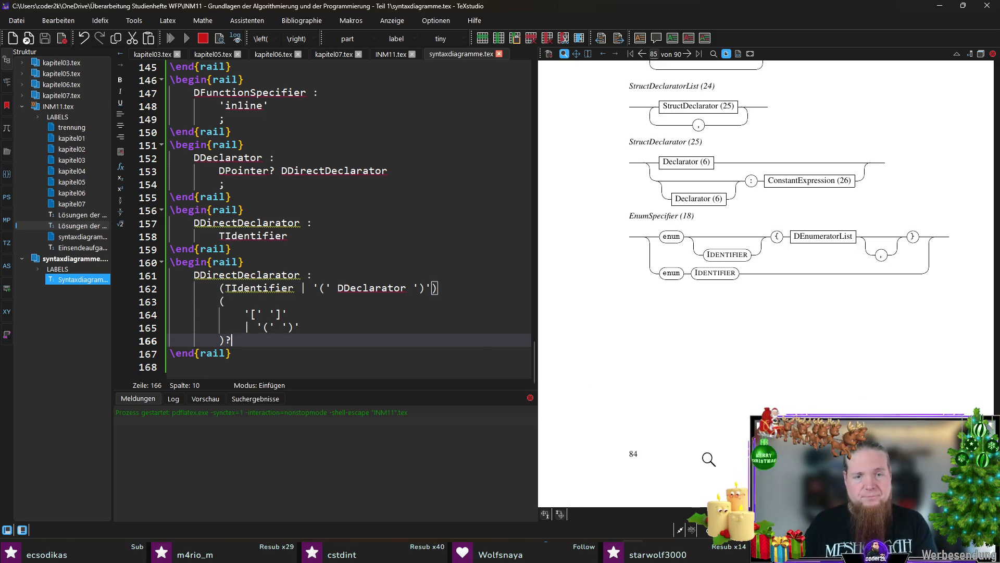
# - Run the rail preprocessor on INM11 in the terminal
pyautogui.hotkey('alt', 'Tab')
pyautogui.press('Up')
pyautogui.press('Return')
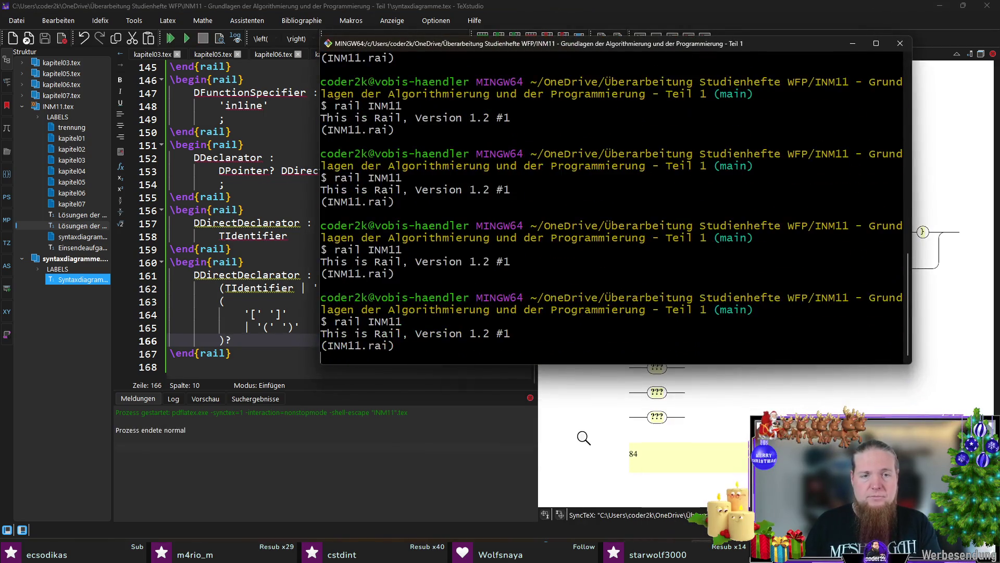
# - Recompile so the preview shows the DDirectDeclarator diagram with its bracket and parenthesis branch
pyautogui.hotkey('alt', 'Tab')
pyautogui.press('F5')
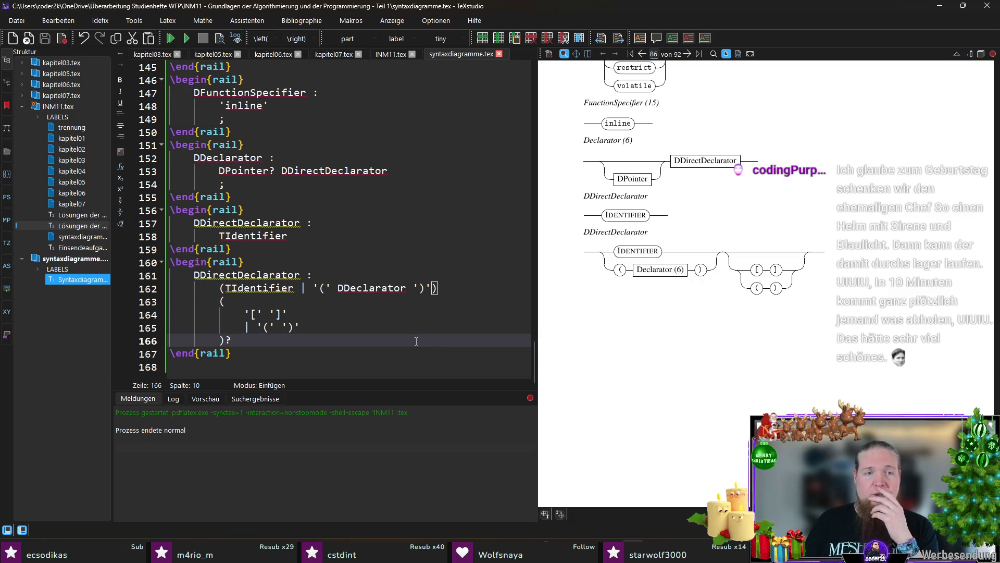
# - Append \\ to line 162, drop the ? after the group, add a terminator line and save
pyautogui.click(463, 287)
pyautogui.write('\\\\')
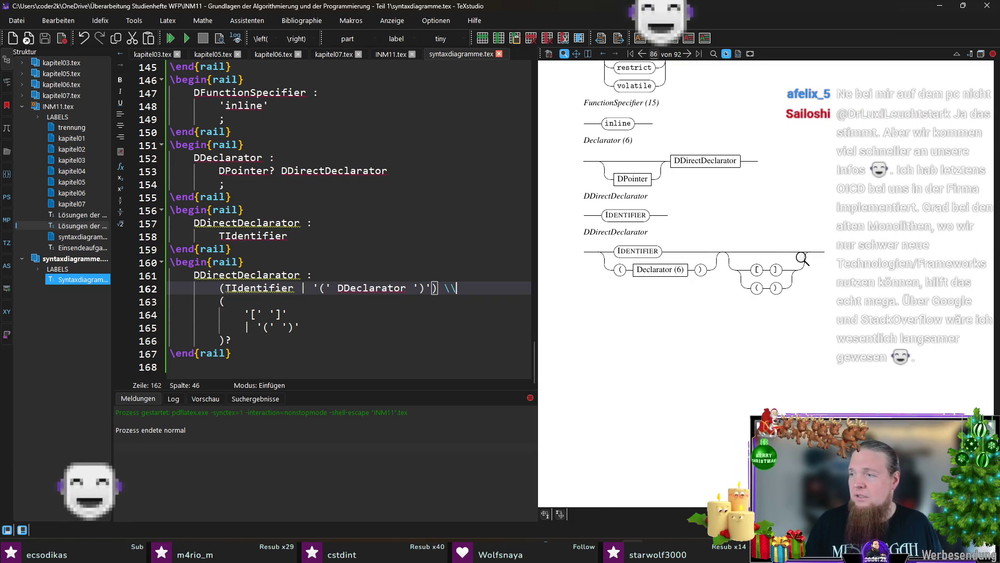
pyautogui.click(242, 345)
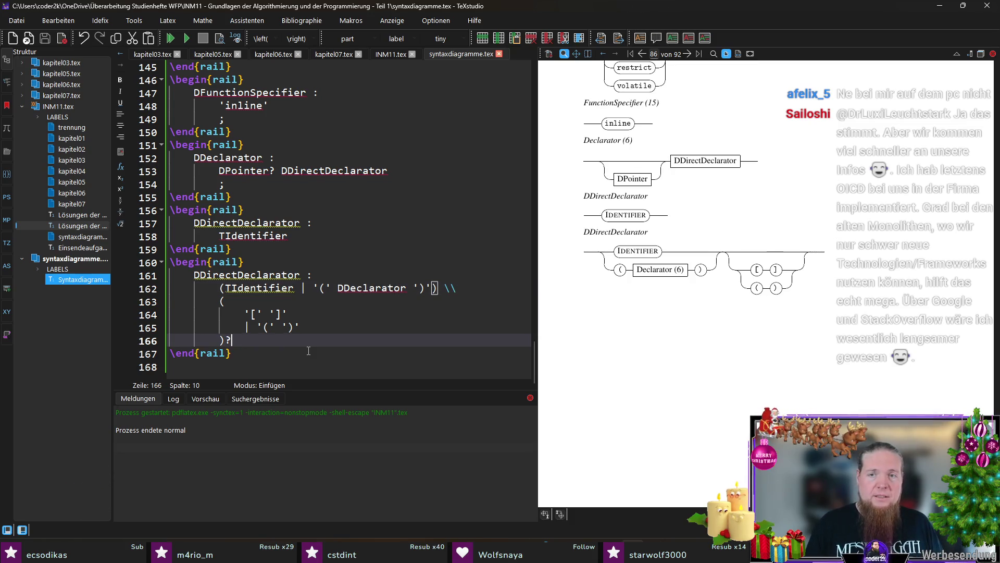
pyautogui.press('BackSpace')
pyautogui.write('*')
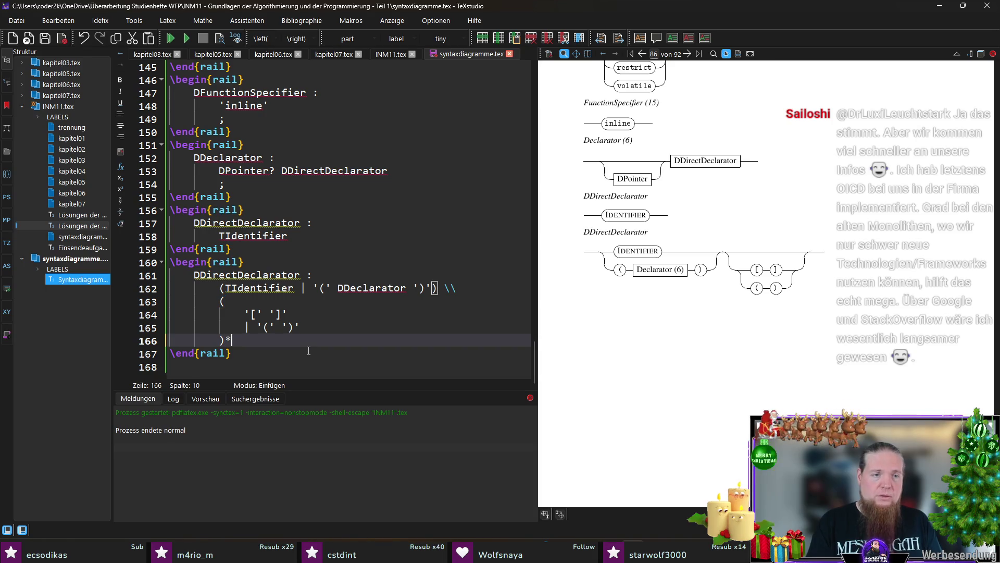
pyautogui.press('Return')
pyautogui.write(';')
pyautogui.hotkey('ctrl', 's')
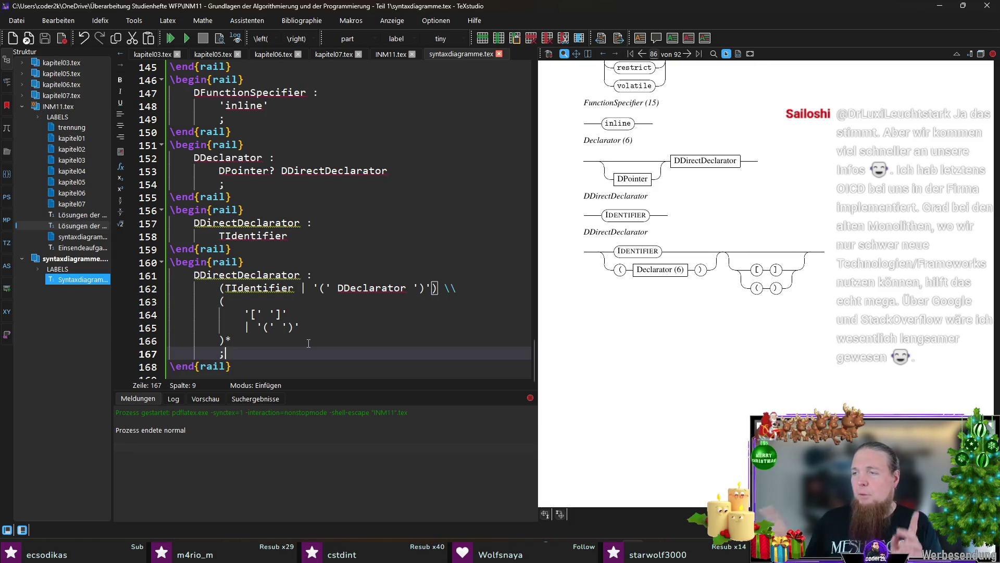
# - Revert the group ending so line 166 reads ');'
pyautogui.press('Up')
pyautogui.press('BackSpace')
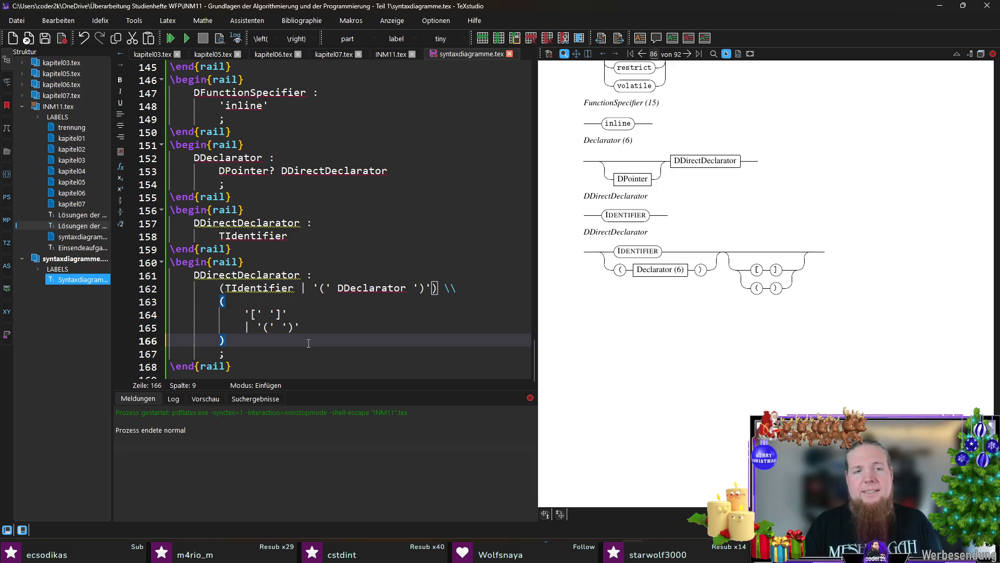
pyautogui.hotkey('shift', 'Down')
pyautogui.press('BackSpace')
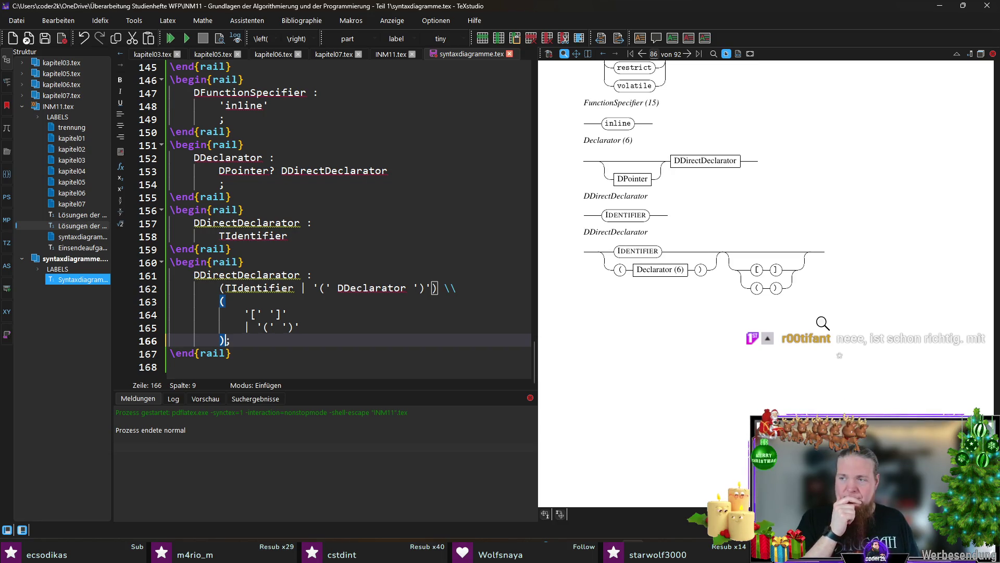
pyautogui.write(';')
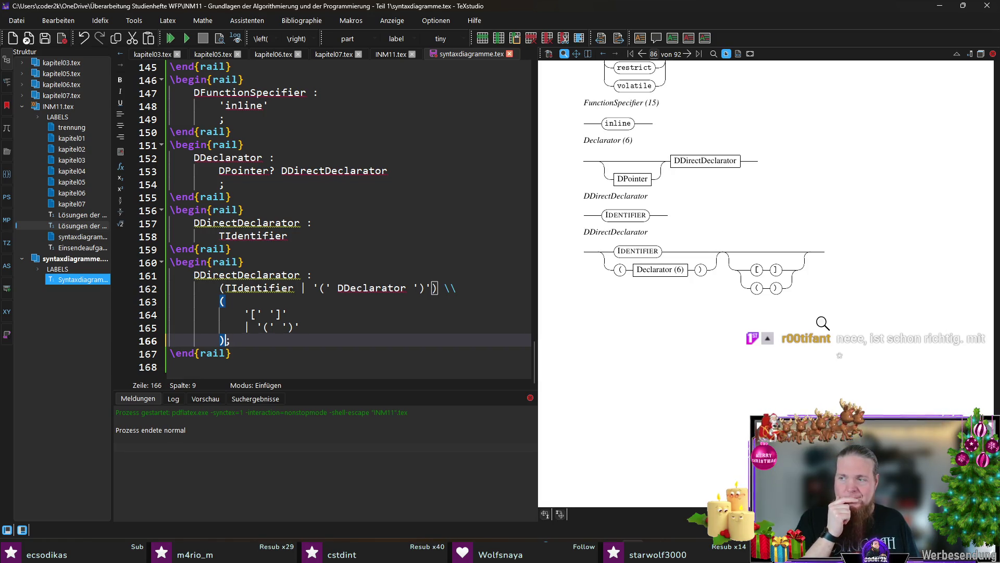
pyautogui.write('*')
# - Compile, run rail INM11 and compile again so the repeating group's looping diagram appears
pyautogui.press('F5')
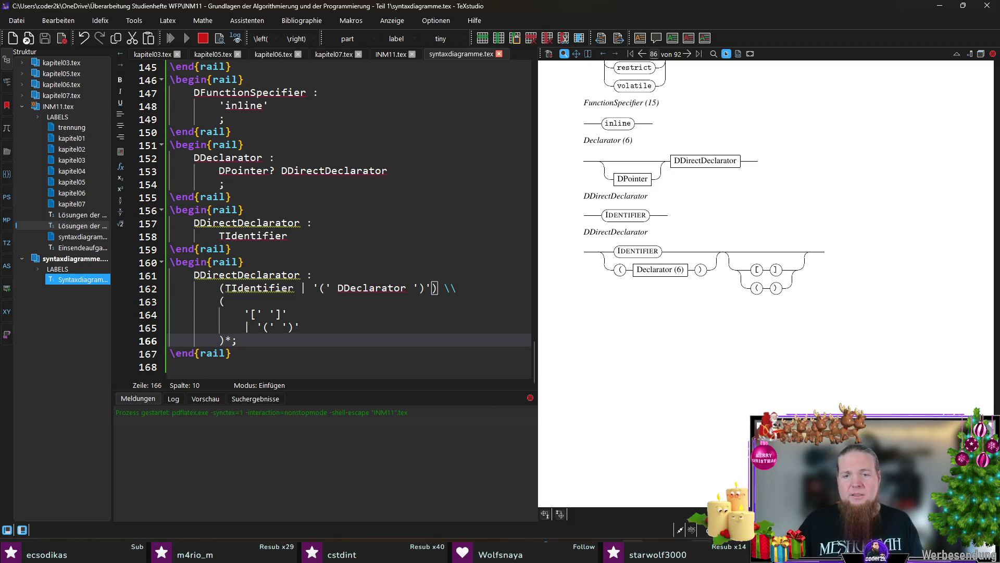
pyautogui.hotkey('alt', 'Tab')
pyautogui.press('Up')
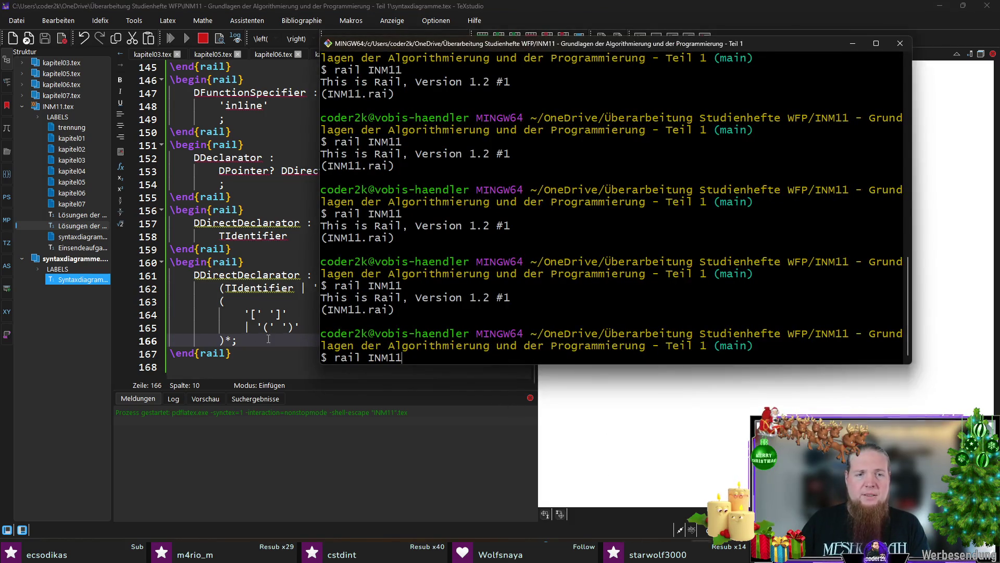
pyautogui.press('Return')
pyautogui.hotkey('alt', 'Tab')
pyautogui.press('F5')
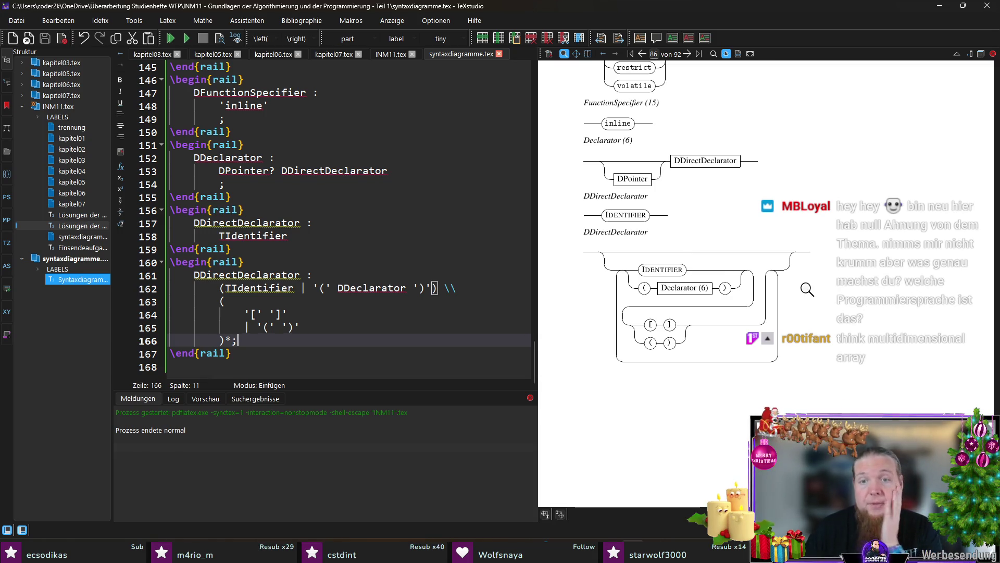
pyautogui.scroll(-2, 805, 290)
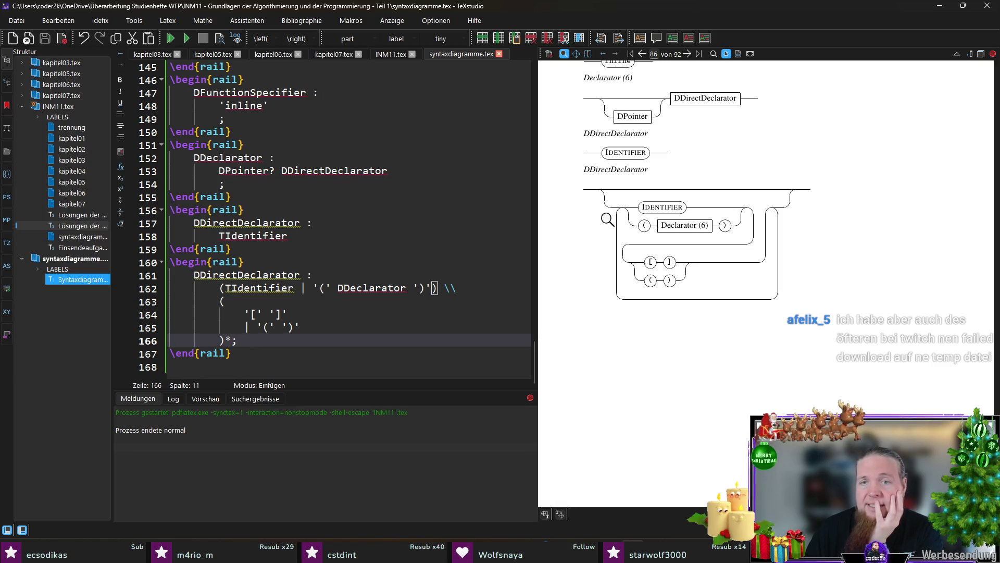
# - Remove the stray parenthesis before the group and compile to check the rule
pyautogui.click(219, 301)
pyautogui.press('Delete')
pyautogui.press('Down')
pyautogui.press('Down')
pyautogui.press('Down')
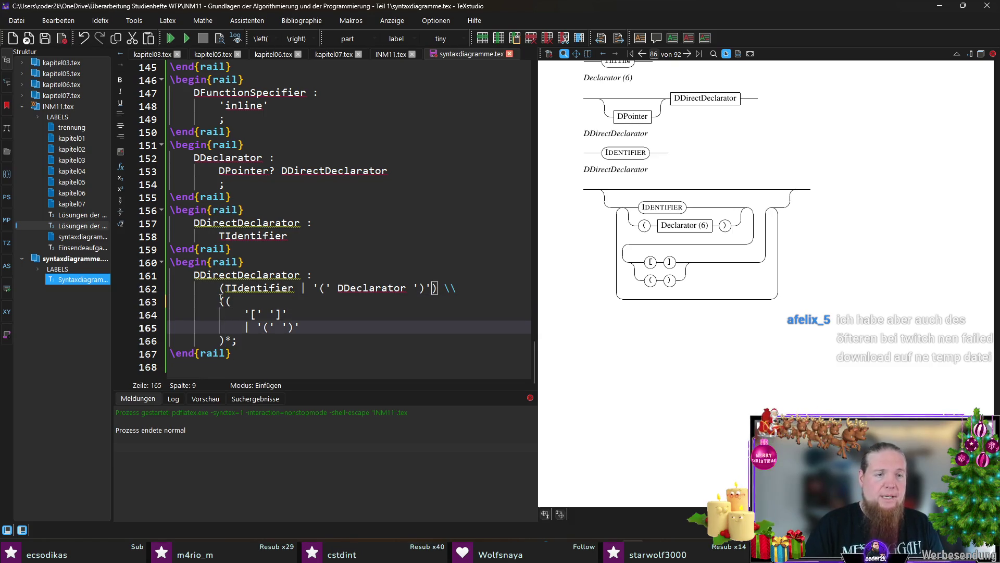
pyautogui.press('Right')
pyautogui.write(')')
pyautogui.press('F5')
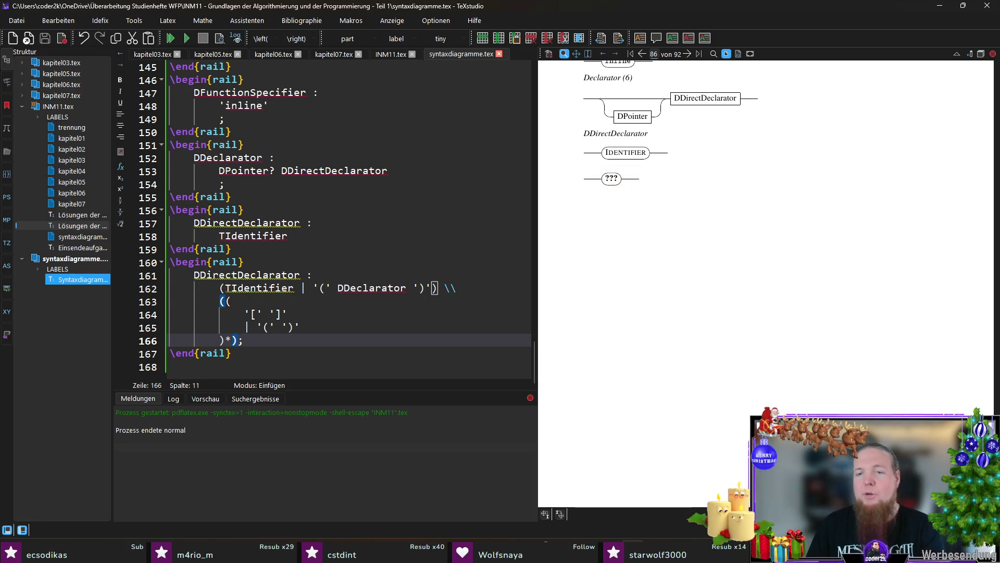
# - Rerun rail INM11 and recompile to refresh the DDirectDeclarator diagram
pyautogui.hotkey('alt', 'Tab')
pyautogui.press('Up')
pyautogui.press('Return')
pyautogui.hotkey('alt', 'Tab')
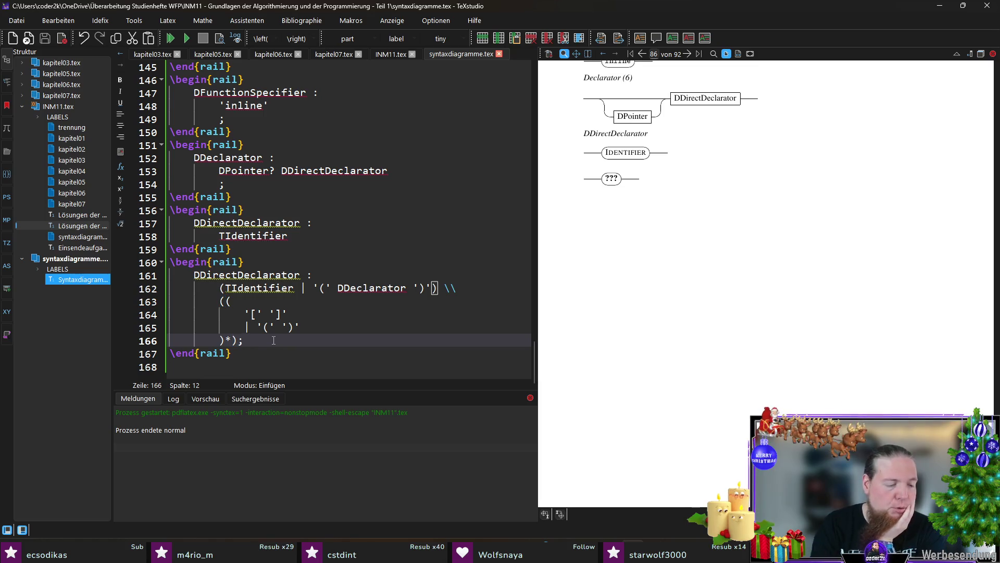
pyautogui.press('F5')
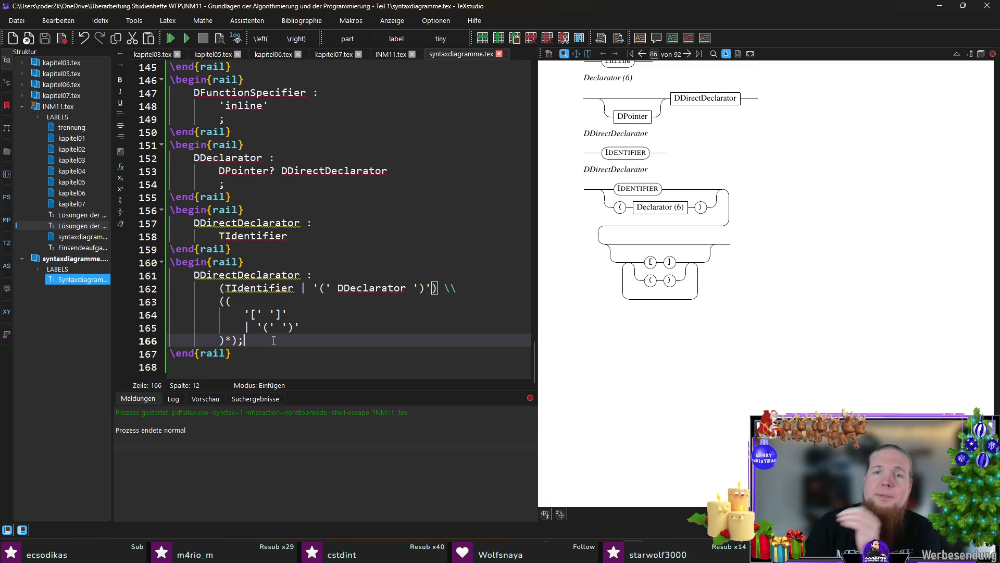
# - Magnify the new diagram, then compare it with the C99 rule's assignment-expression part
pyautogui.moveTo(669, 192)
pyautogui.mouseDown()
pyautogui.moveTo(650, 187)
pyautogui.moveTo(668, 207)
pyautogui.moveTo(638, 195)
pyautogui.moveTo(687, 227)
pyautogui.mouseUp()
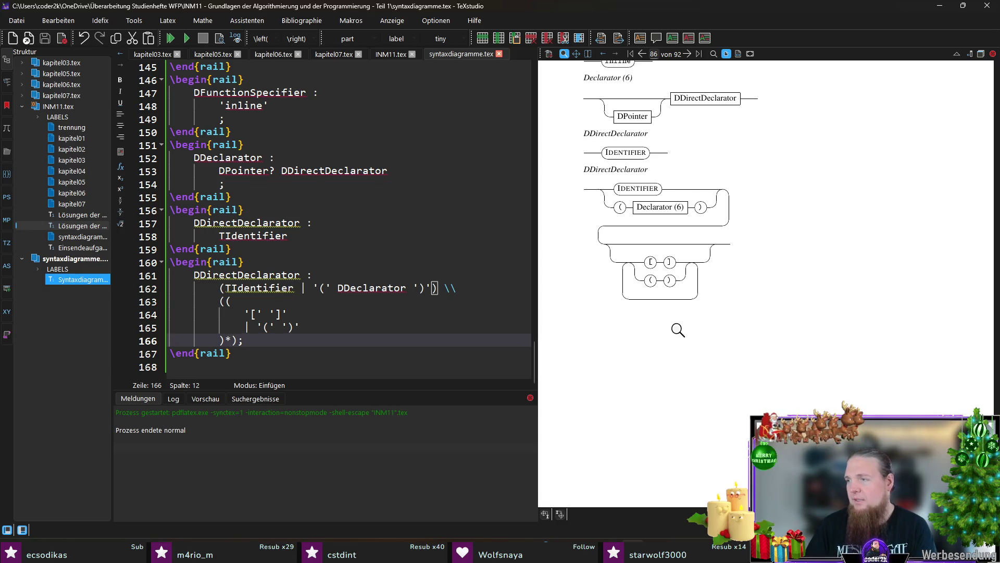
pyautogui.hotkey('alt', 'Tab')
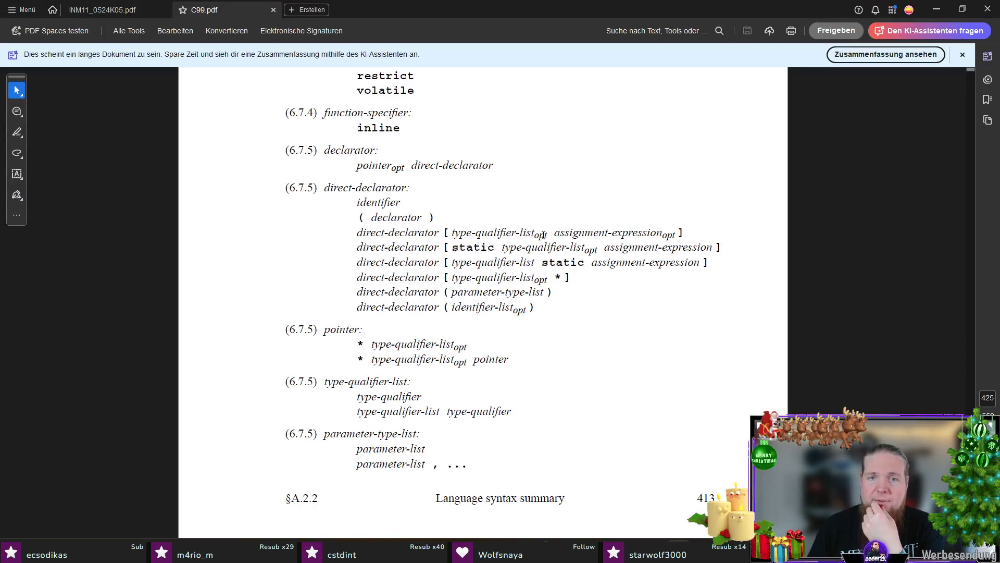
pyautogui.moveTo(550, 233); pyautogui.dragTo(464, 233)
# - Mark the assignment-expression part and the direct-declarator term of the C99 array rule
pyautogui.moveTo(554, 233); pyautogui.dragTo(680, 228)
pyautogui.click(489, 202)
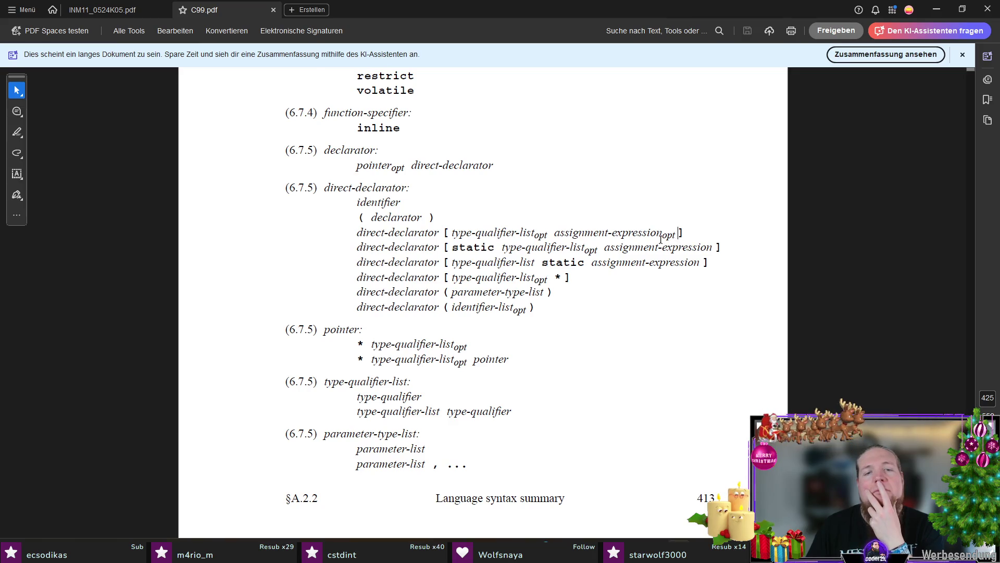
pyautogui.scroll(-5, 661, 237)
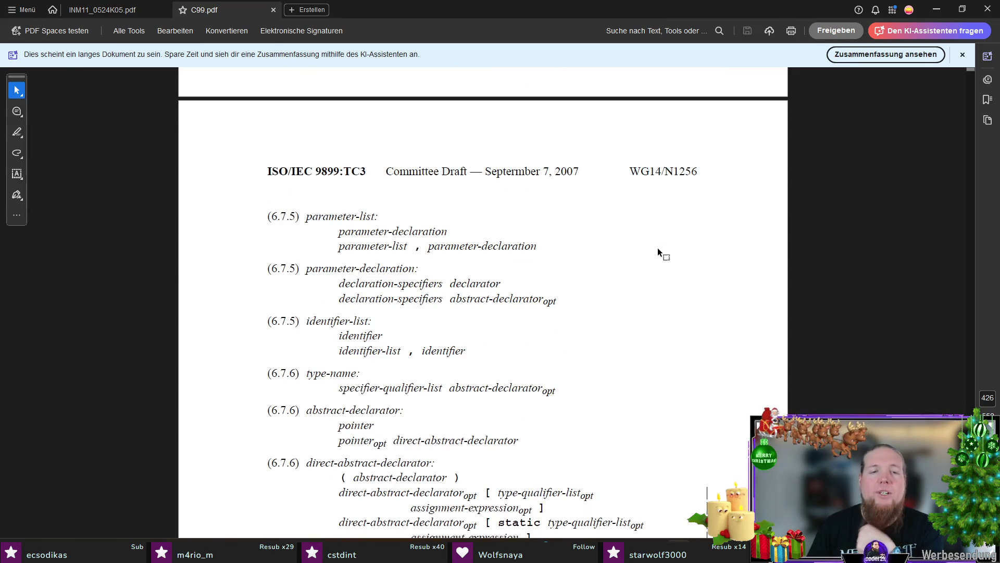
pyautogui.scroll(3, 659, 249)
pyautogui.scroll(2, 658, 249)
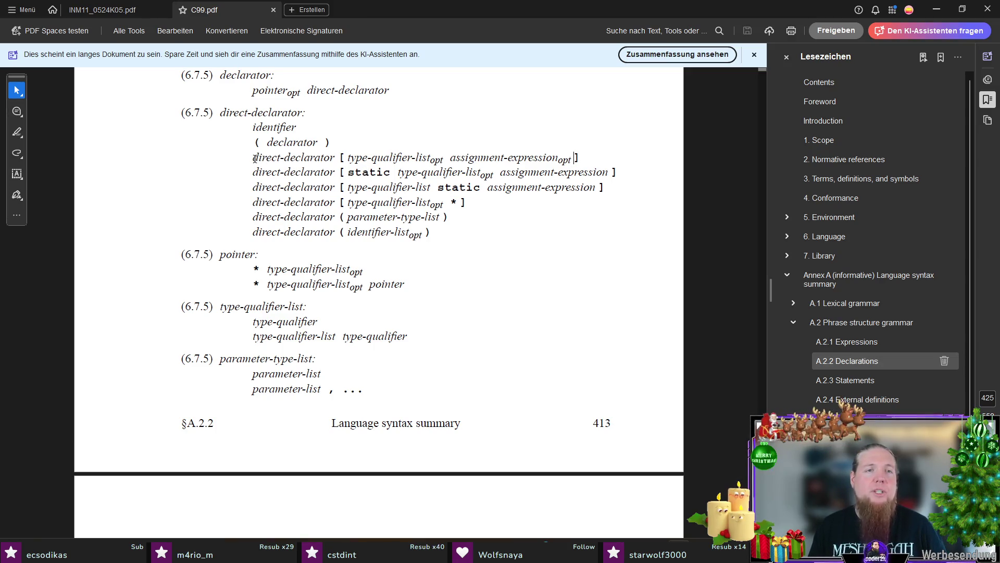
pyautogui.moveTo(254, 158); pyautogui.dragTo(339, 152)
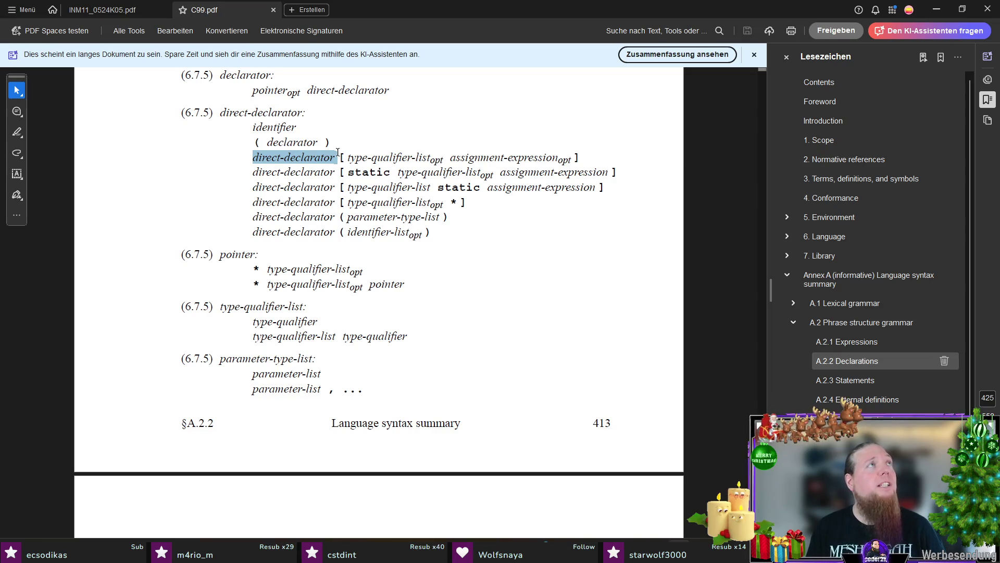
pyautogui.rightClick(338, 154)
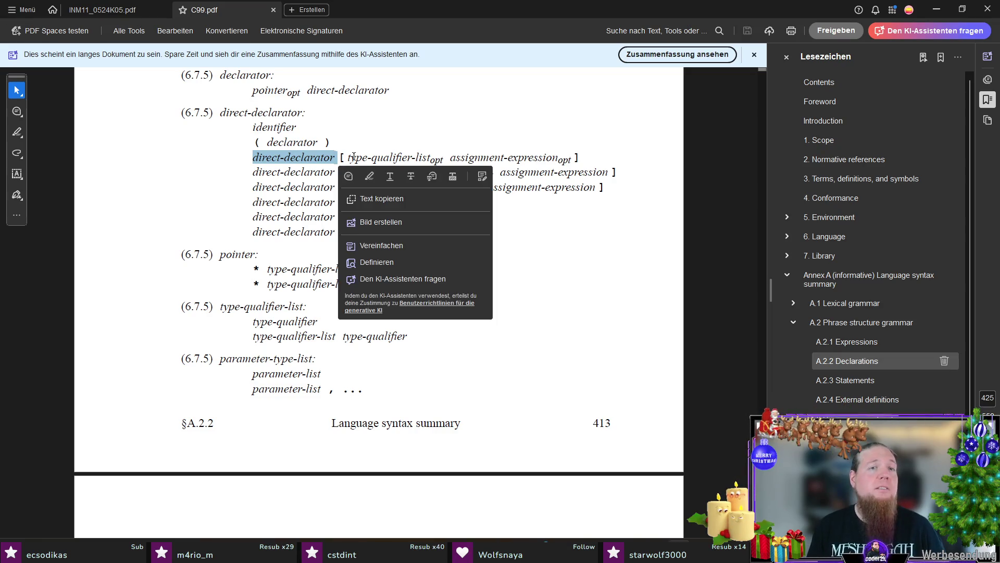
pyautogui.moveTo(338, 155); pyautogui.dragTo(341, 157)
pyautogui.rightClick(342, 157)
pyautogui.click(441, 292)
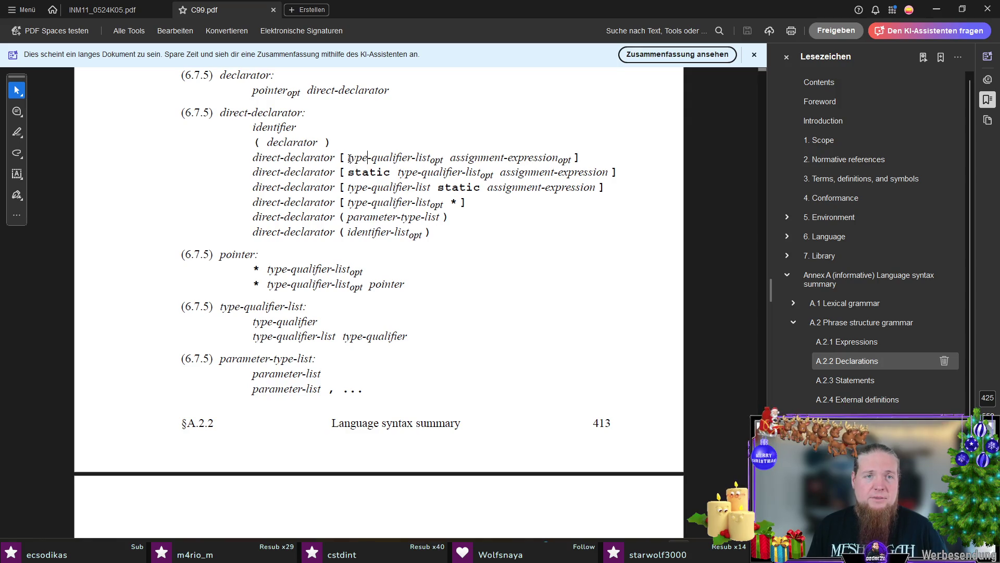
pyautogui.moveTo(349, 157); pyautogui.dragTo(444, 159)
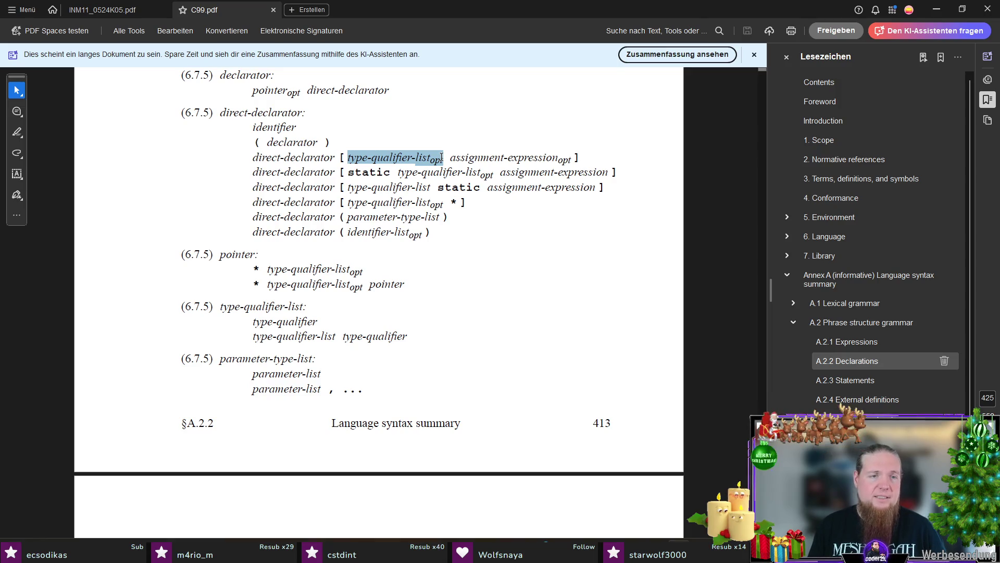
pyautogui.rightClick(442, 157)
pyautogui.click(344, 335)
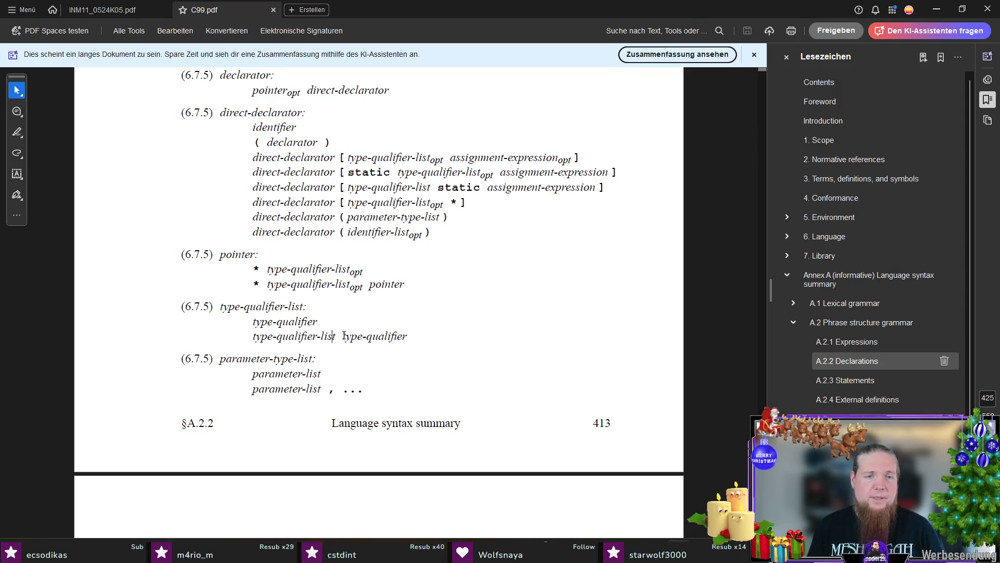
pyautogui.scroll(-2, 344, 335)
pyautogui.scroll(-1, 337, 320)
pyautogui.scroll(-3, 330, 307)
pyautogui.scroll(2, 329, 306)
pyautogui.scroll(3, 335, 357)
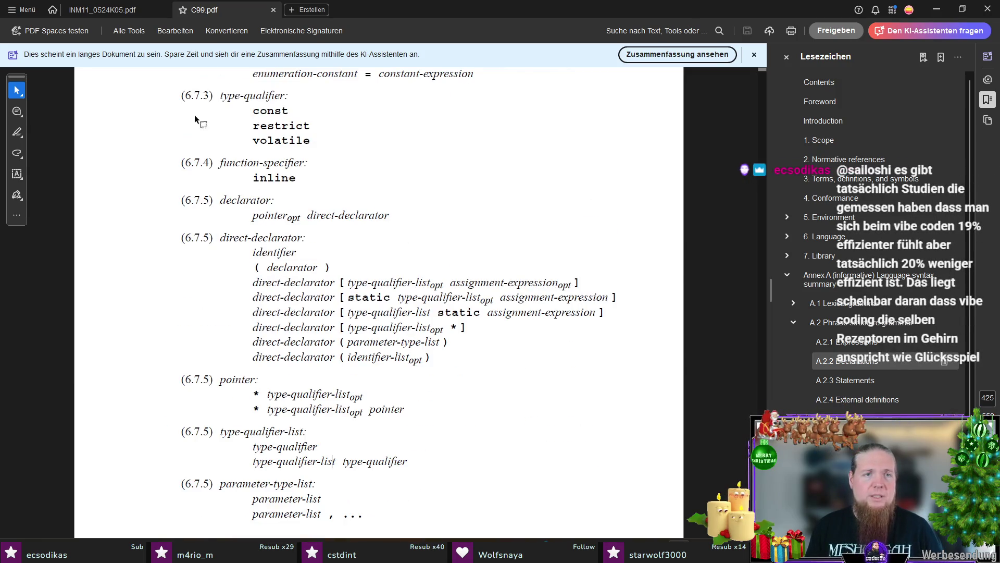
pyautogui.scroll(-2, 442, 175)
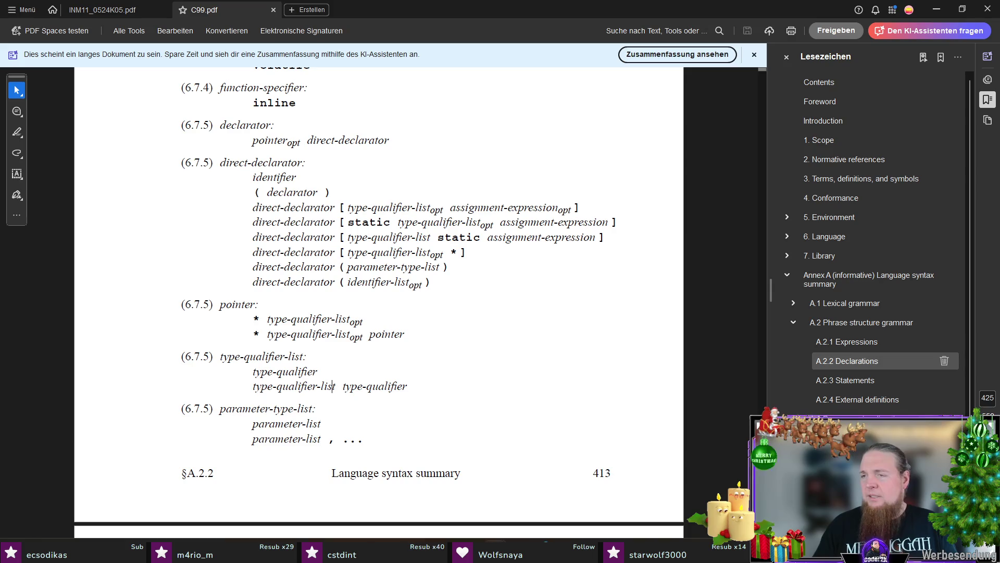
pyautogui.hotkey('alt', 'Tab')
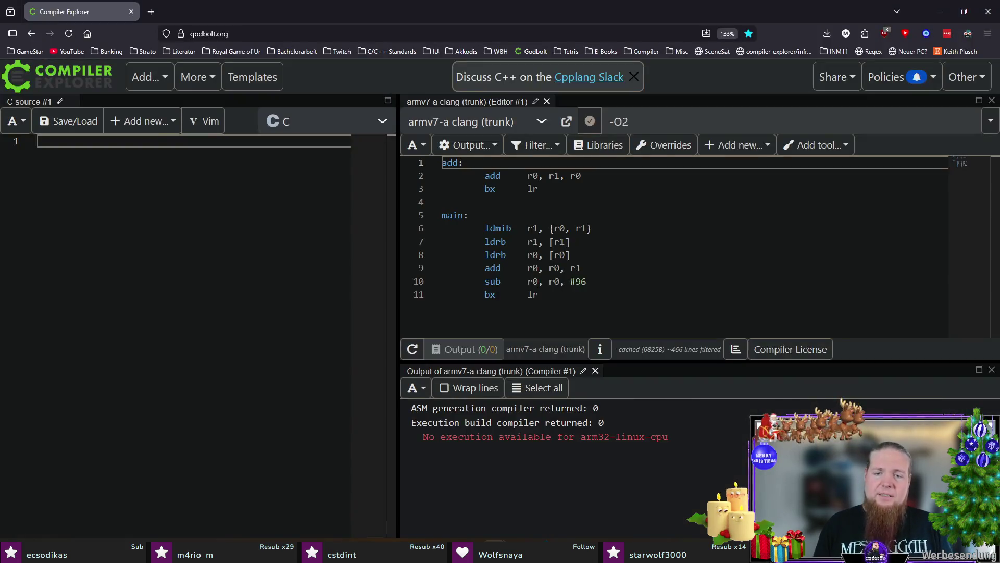
# - Lay out struct S with a body in Compiler Explorer's C source pane
pyautogui.hotkey('alt', 'Tab')
pyautogui.hotkey('alt', 'Tab')
pyautogui.click(156, 212)
pyautogui.write('stru')
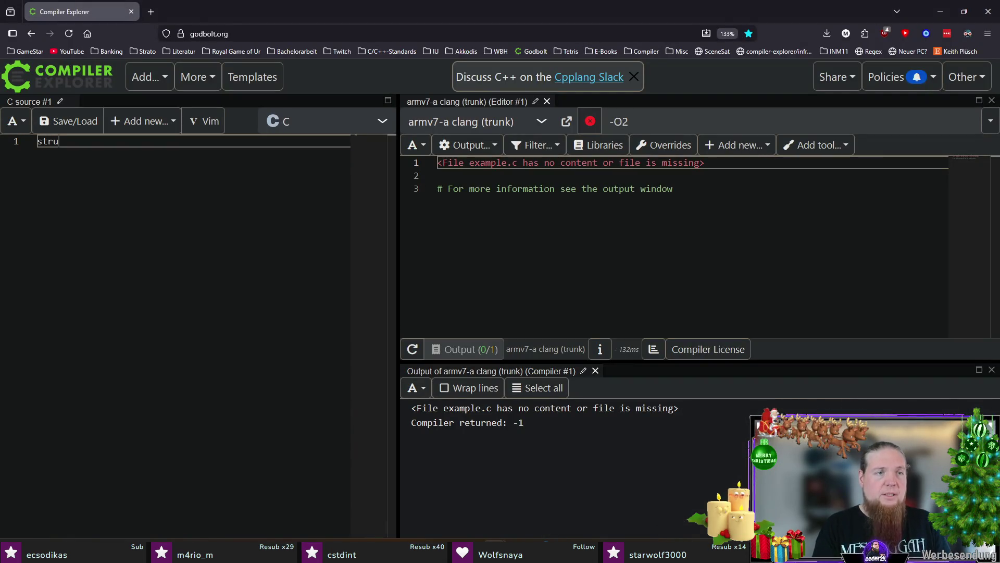
pyautogui.write('ct S {')
pyautogui.press('Return')
pyautogui.press('Return')
pyautogui.write('};')
pyautogui.press('Return')
pyautogui.press('Up')
pyautogui.press('Up')
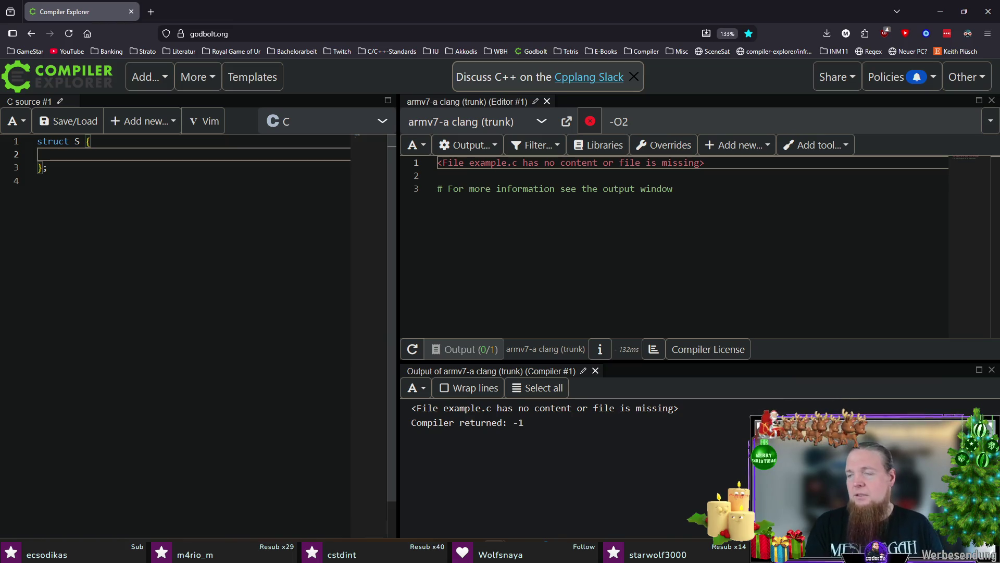
pyautogui.write('int numbers[')
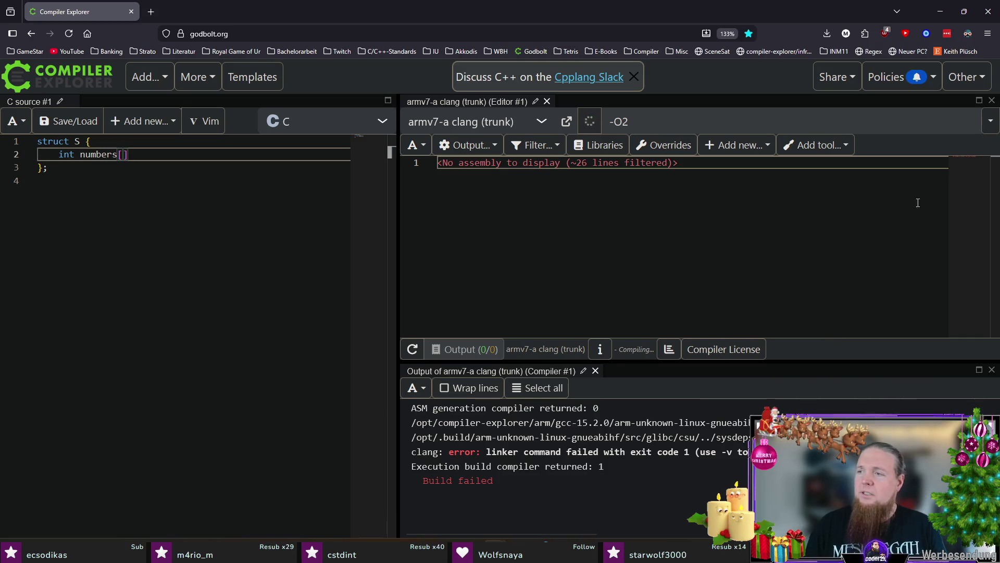
pyautogui.write('const restrict volatile')
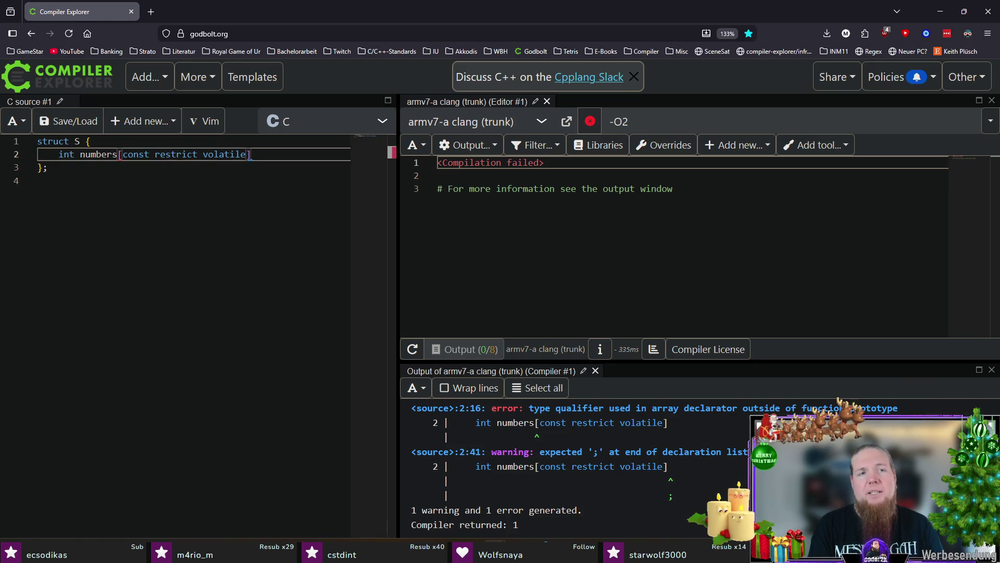
pyautogui.write('x = 10]')
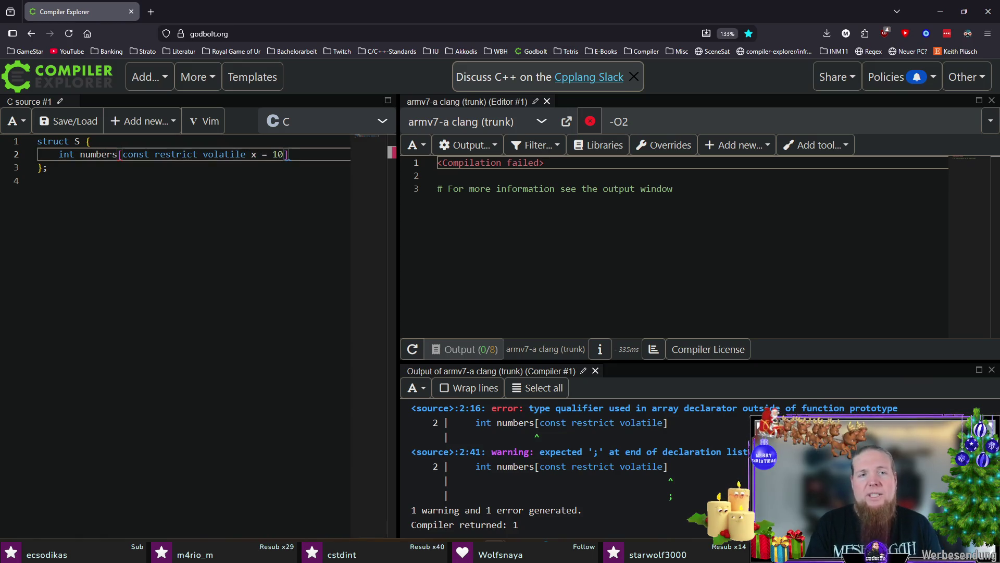
pyautogui.write(';')
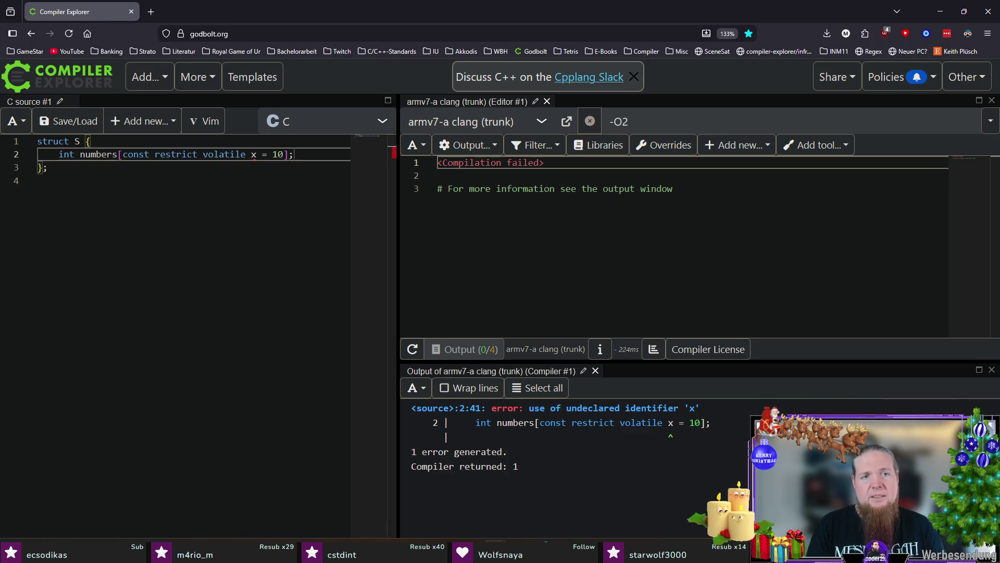
# - Make the member int numbers[const restrict volatile 10]; and return to the C99 grammar after the error
pyautogui.press('Left')
pyautogui.press('Left')
pyautogui.press('Left')
pyautogui.press('BackSpace')
pyautogui.press('BackSpace')
pyautogui.press('BackSpace')
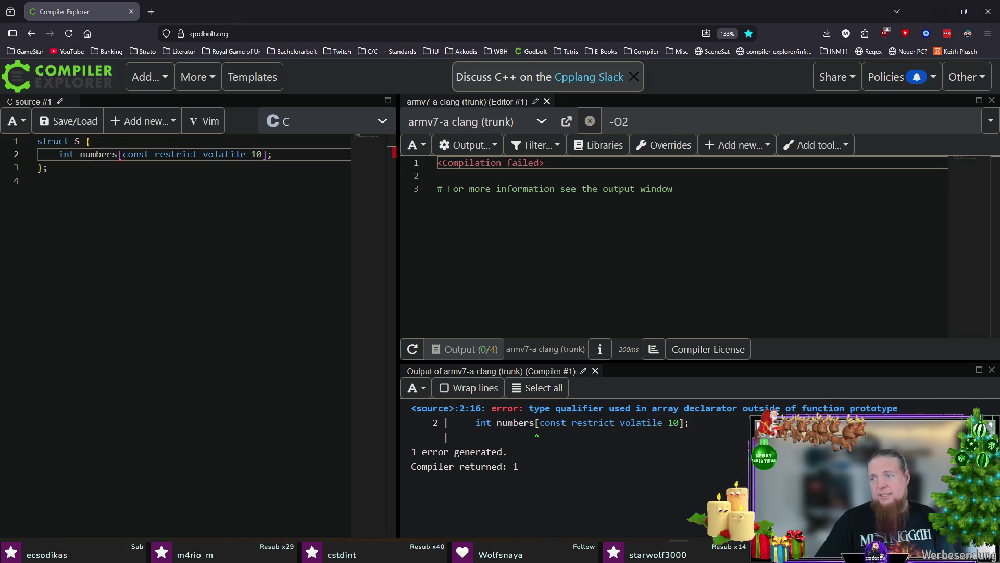
pyautogui.hotkey('alt', 'Tab')
pyautogui.scroll(1, 78, 307)
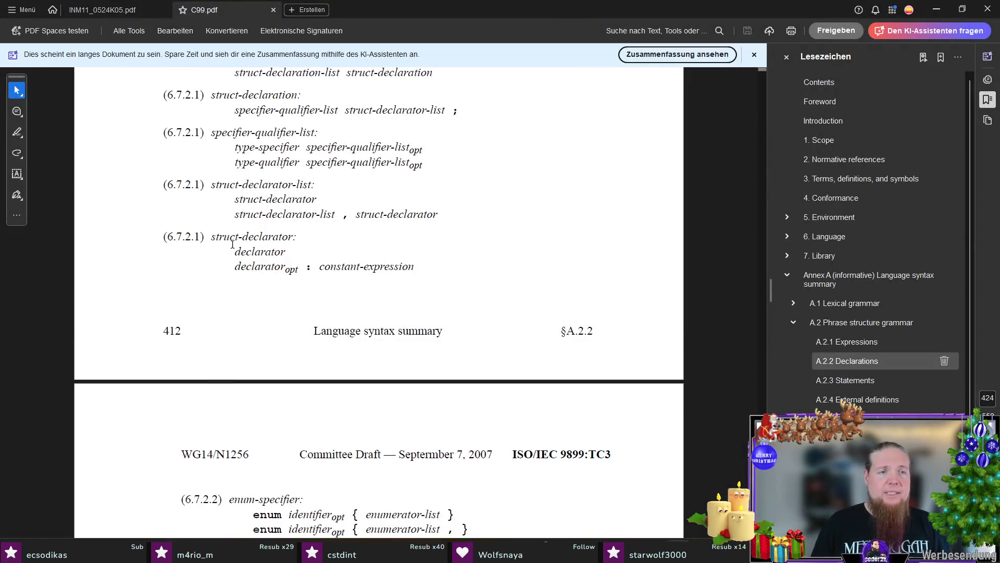
pyautogui.moveTo(211, 236); pyautogui.dragTo(294, 237)
# - Mark declarator in the struct-declarator rule, then switch back to the Compiler Explorer struct test
pyautogui.click(252, 267)
pyautogui.moveTo(234, 252); pyautogui.dragTo(263, 252)
pyautogui.click(289, 252)
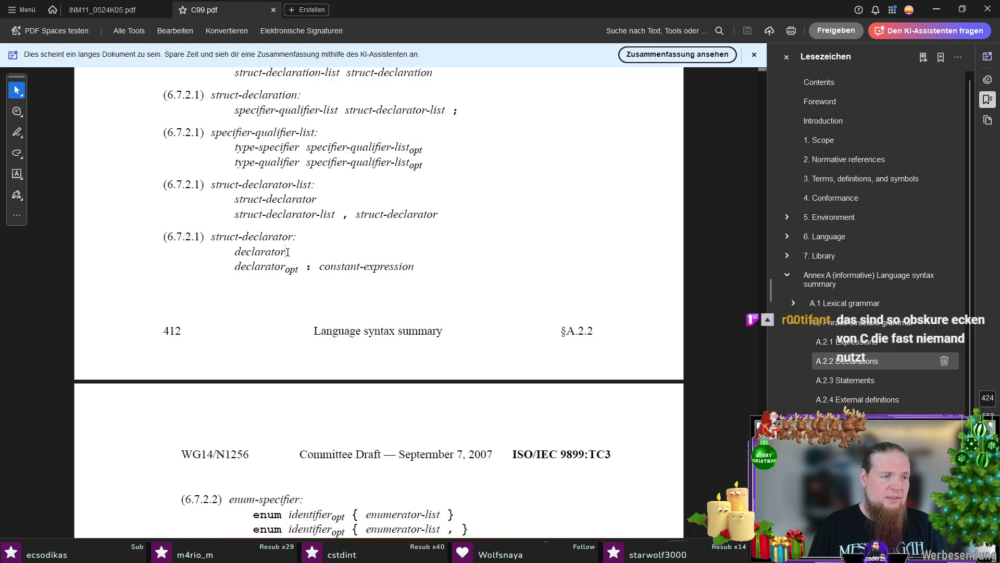
pyautogui.click(191, 324)
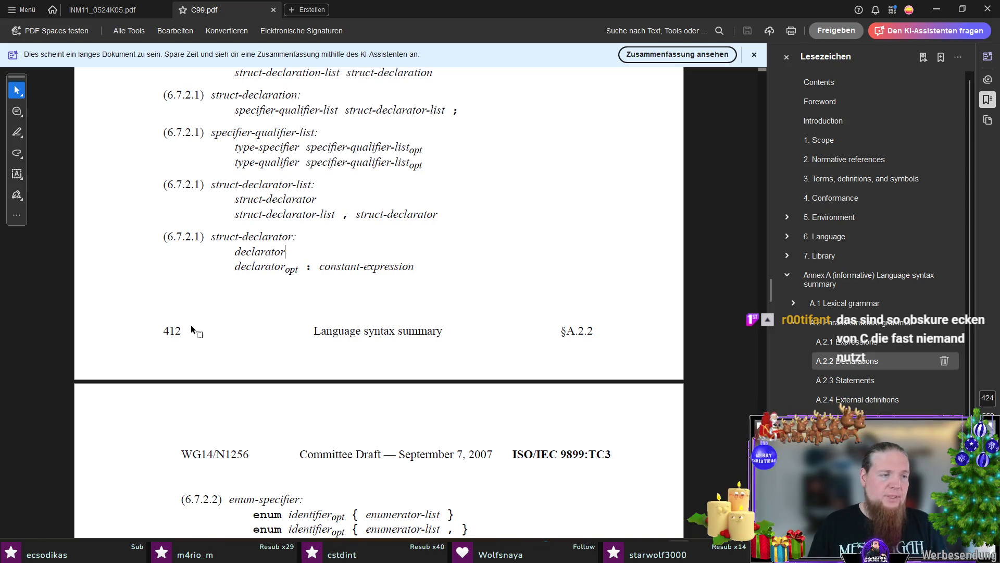
pyautogui.scroll(-3, 268, 266)
pyautogui.scroll(-2, 237, 280)
pyautogui.hotkey('alt', 'Tab')
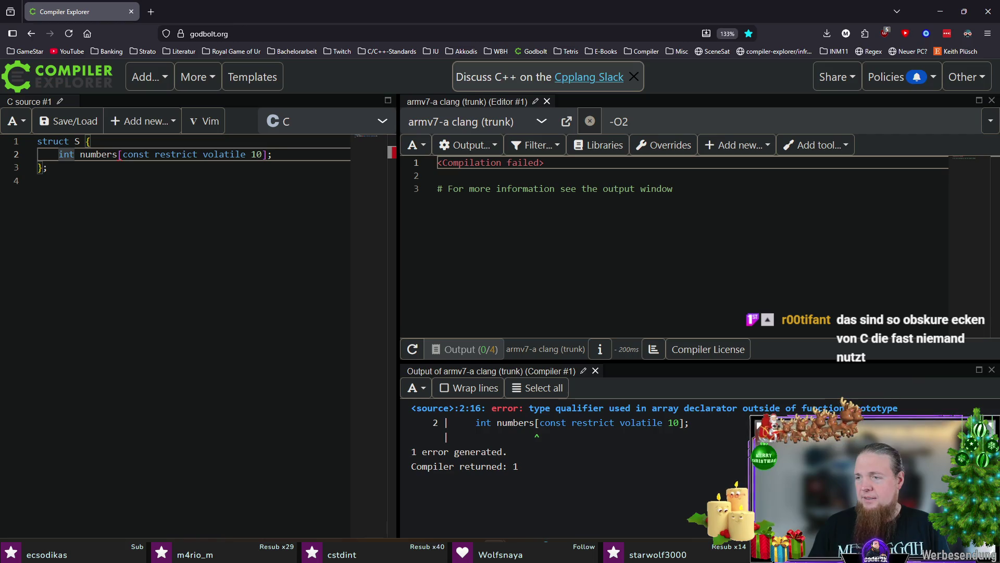
# - Rewrite the member as the bit-field numbers[const restrict volatile] : 8, then switch to the C99 PDF
pyautogui.press('Delete')
pyautogui.press('Delete')
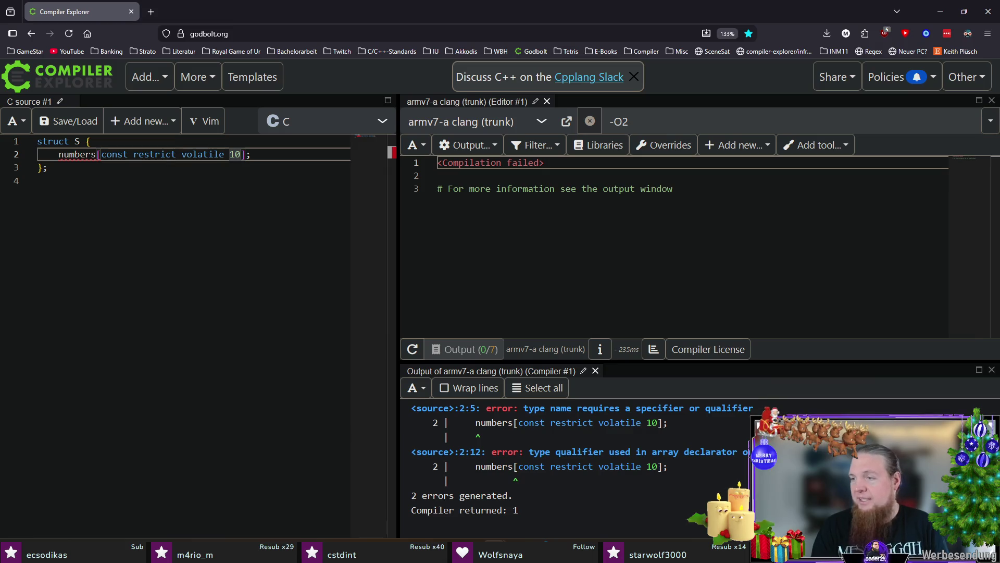
pyautogui.press('BackSpace')
pyautogui.press('BackSpace')
pyautogui.press('BackSpace')
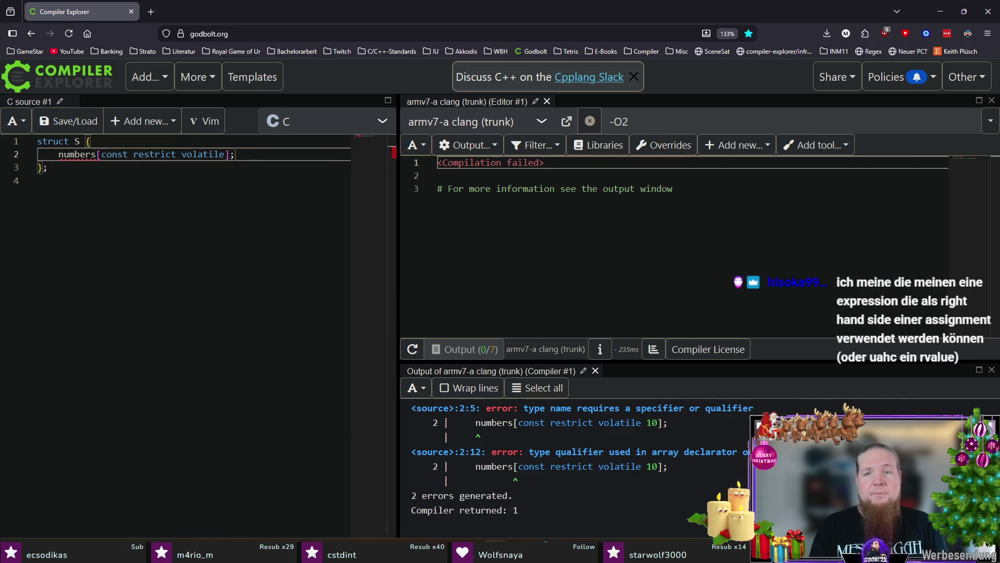
pyautogui.press('End')
pyautogui.press('BackSpace')
pyautogui.write(':')
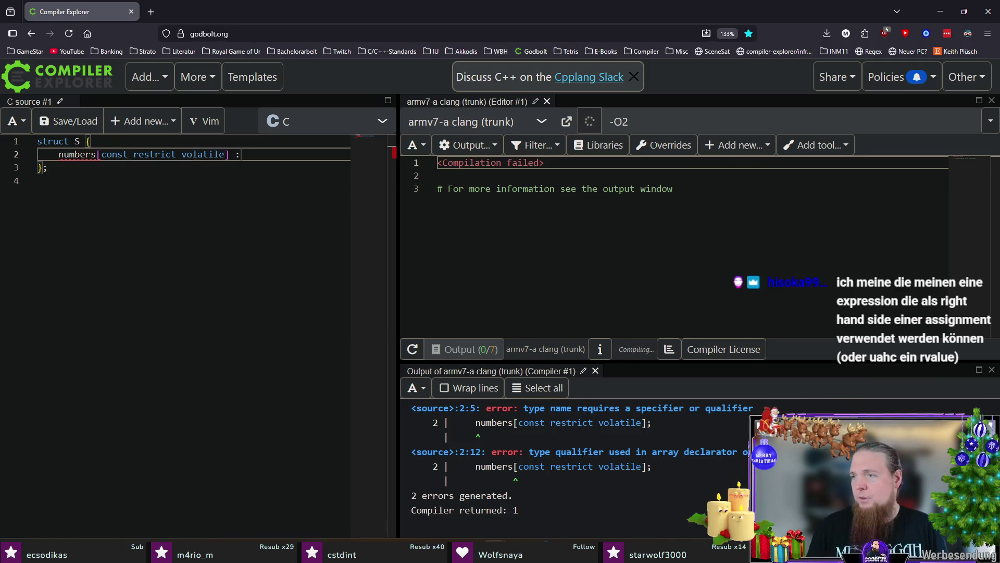
pyautogui.write(' 8;')
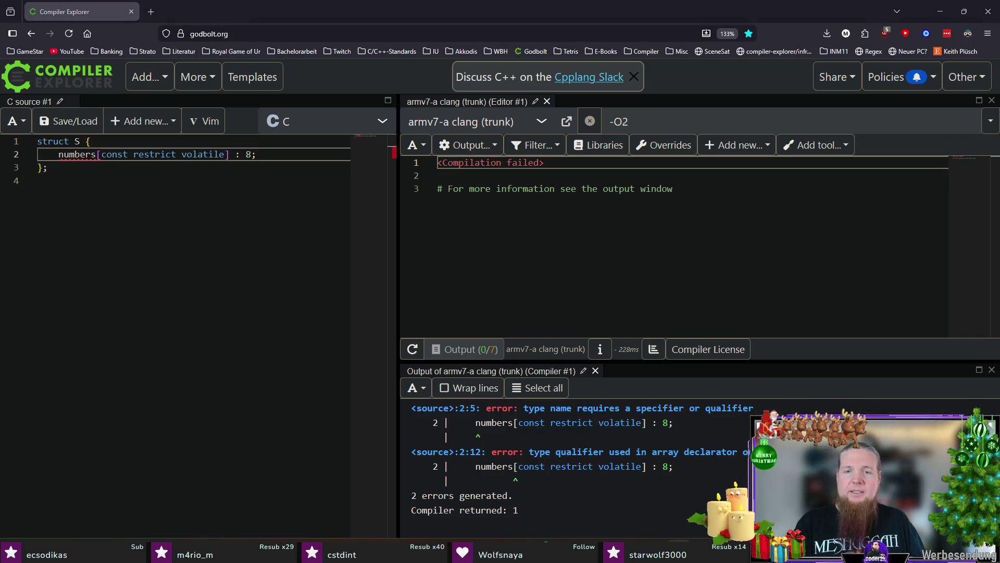
pyautogui.hotkey('alt', 'Tab')
pyautogui.scroll(3, 377, 315)
pyautogui.scroll(4, 391, 311)
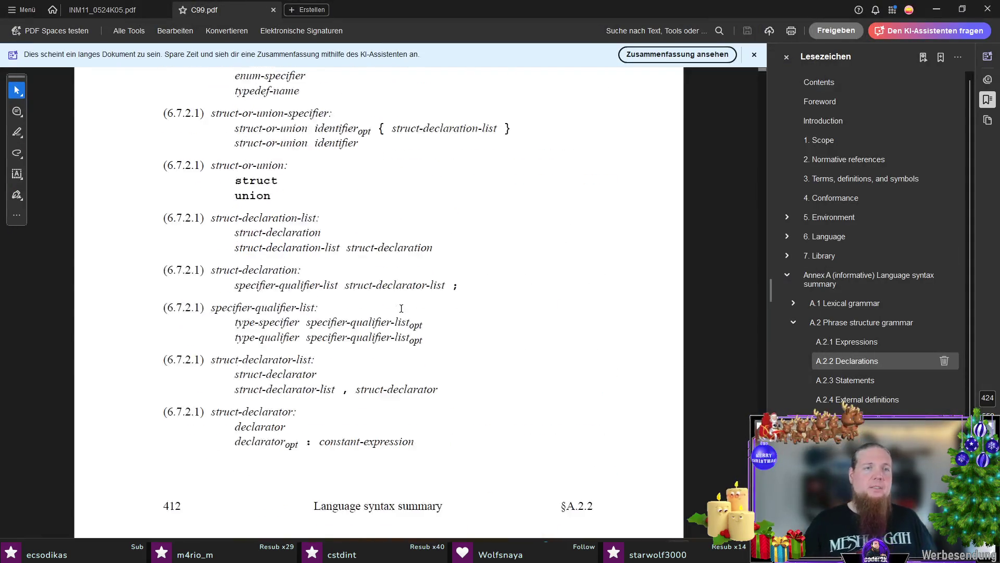
pyautogui.scroll(4, 401, 308)
pyautogui.scroll(-3, 409, 301)
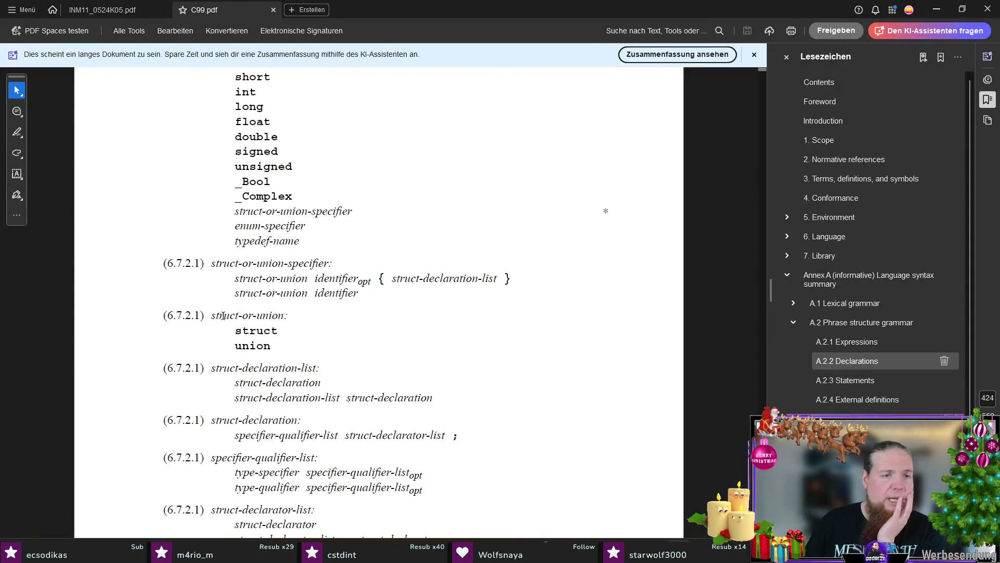
# - Highlight struct-or-union, the braced member list and struct-declaration in section 6.7.2.1
pyautogui.moveTo(236, 316); pyautogui.dragTo(285, 316)
pyautogui.click(244, 331)
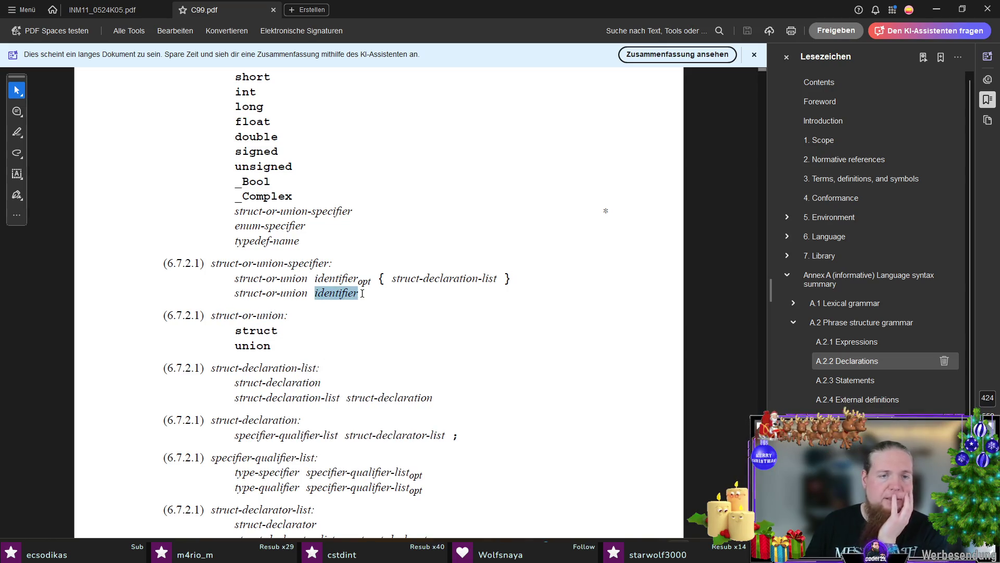
pyautogui.moveTo(316, 279); pyautogui.dragTo(336, 279)
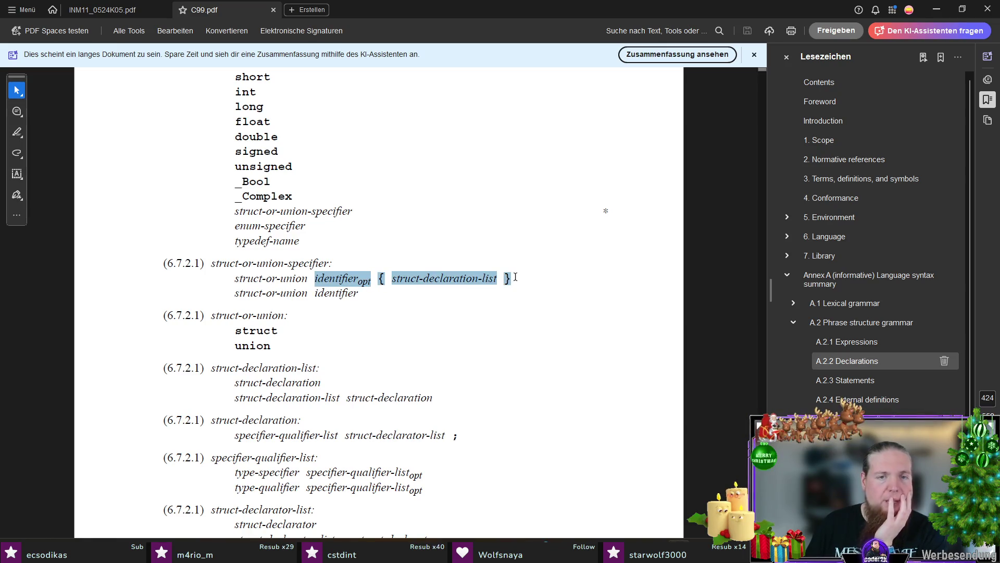
pyautogui.click(478, 293)
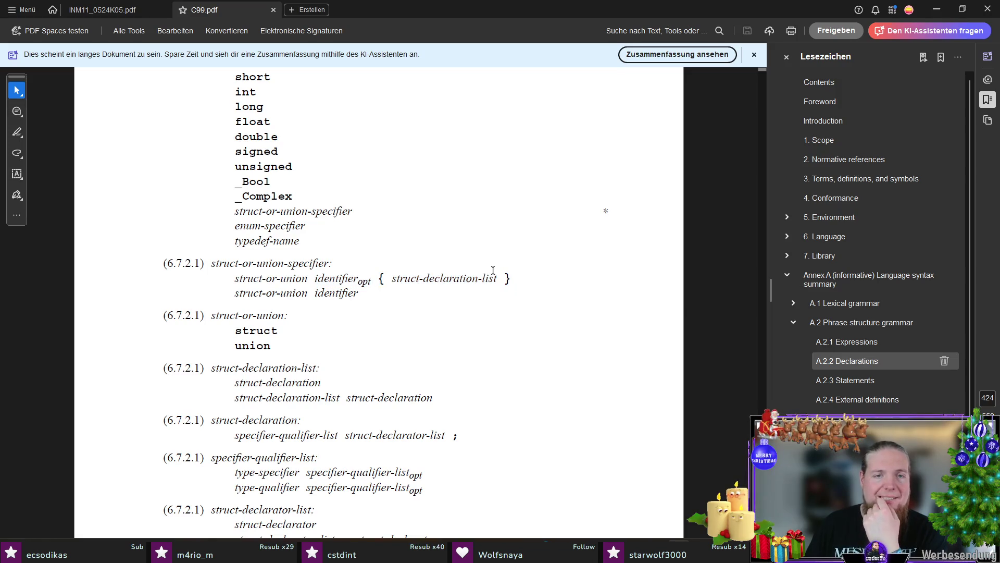
pyautogui.scroll(-3, 420, 308)
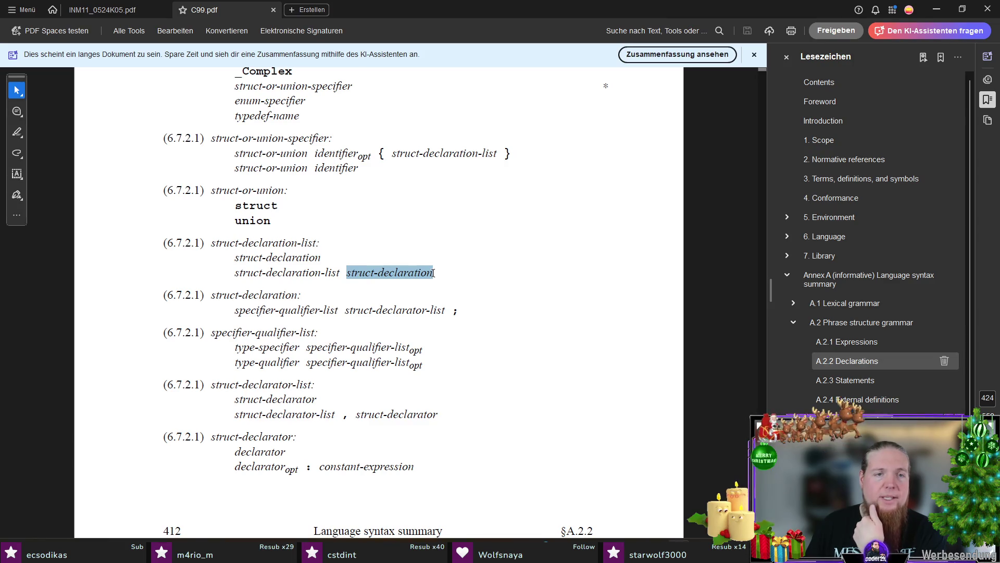
pyautogui.click(321, 283)
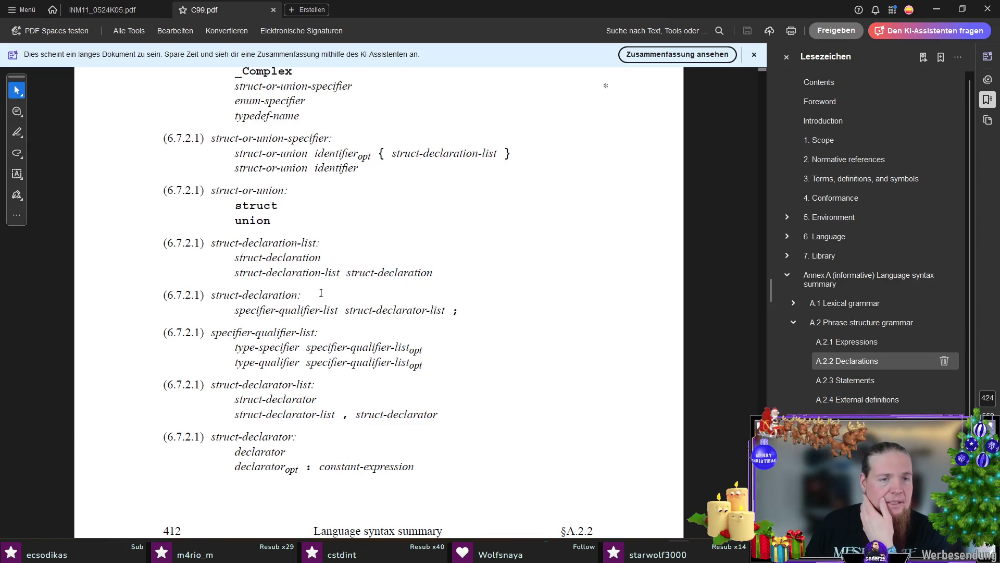
pyautogui.scroll(-1, 266, 233)
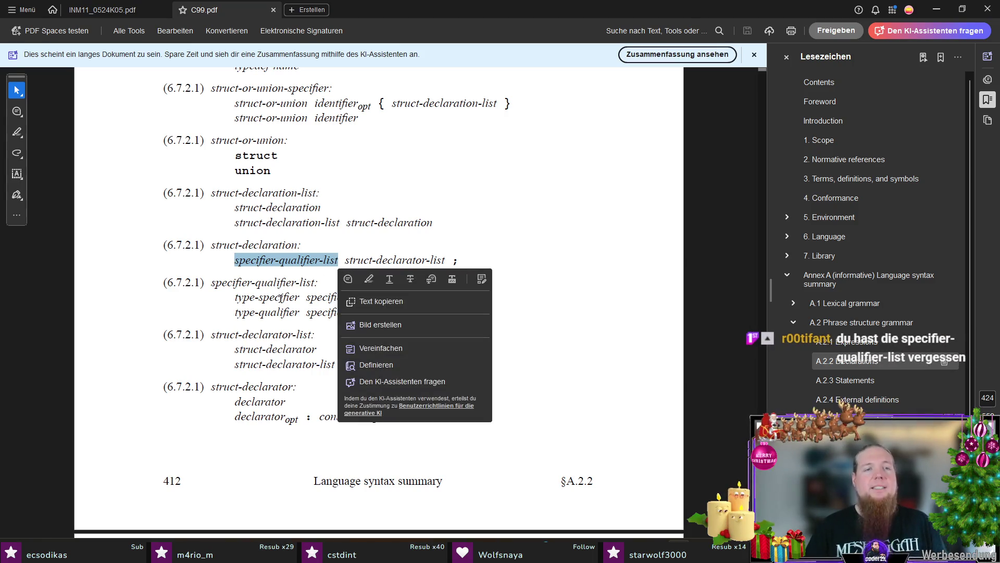
# - Give the test member type int, check the bit-field rule declarator opt : constant-expression, and return to Compiler Explorer
pyautogui.hotkey('alt', 'Tab')
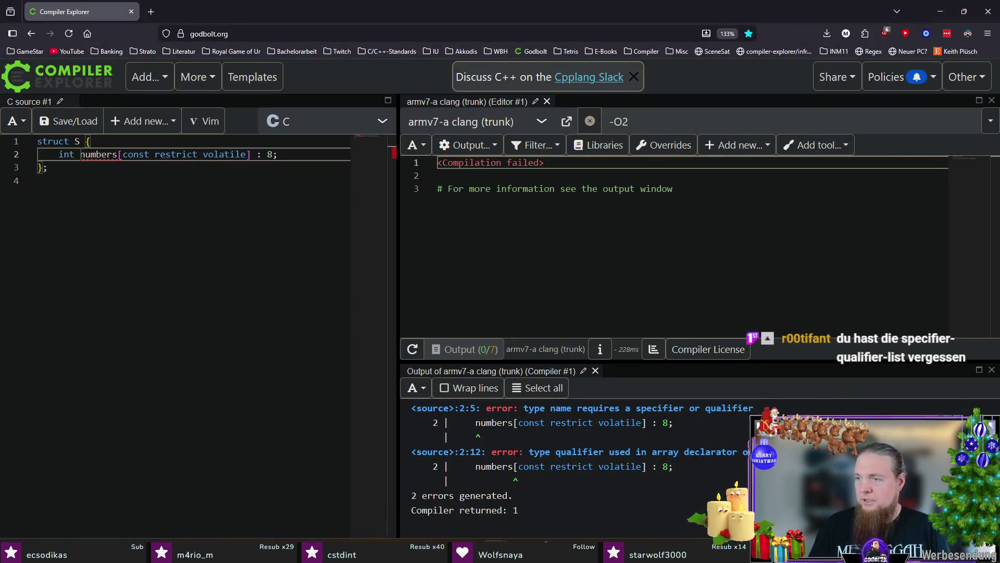
pyautogui.hotkey('alt', 'Tab')
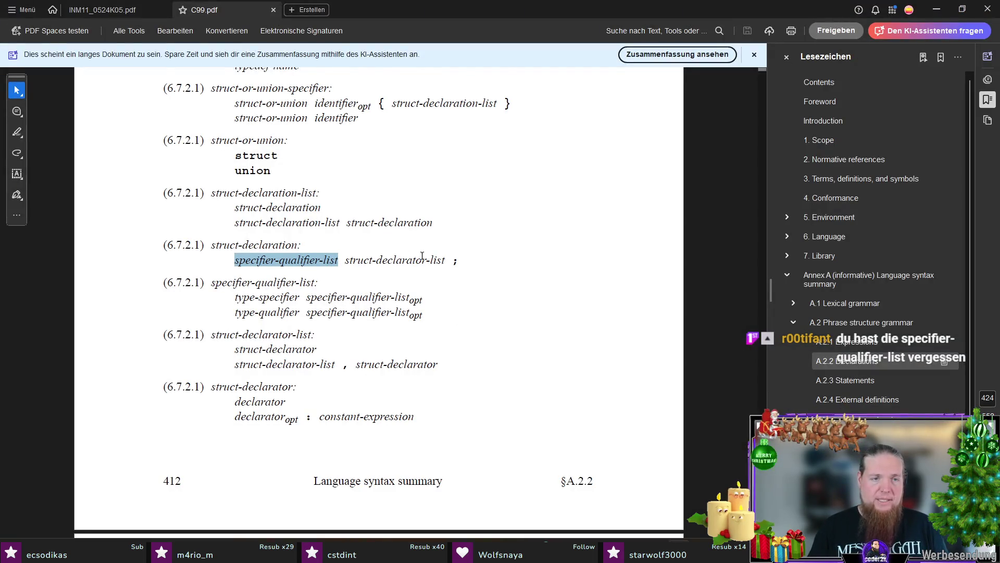
pyautogui.scroll(-1, 422, 256)
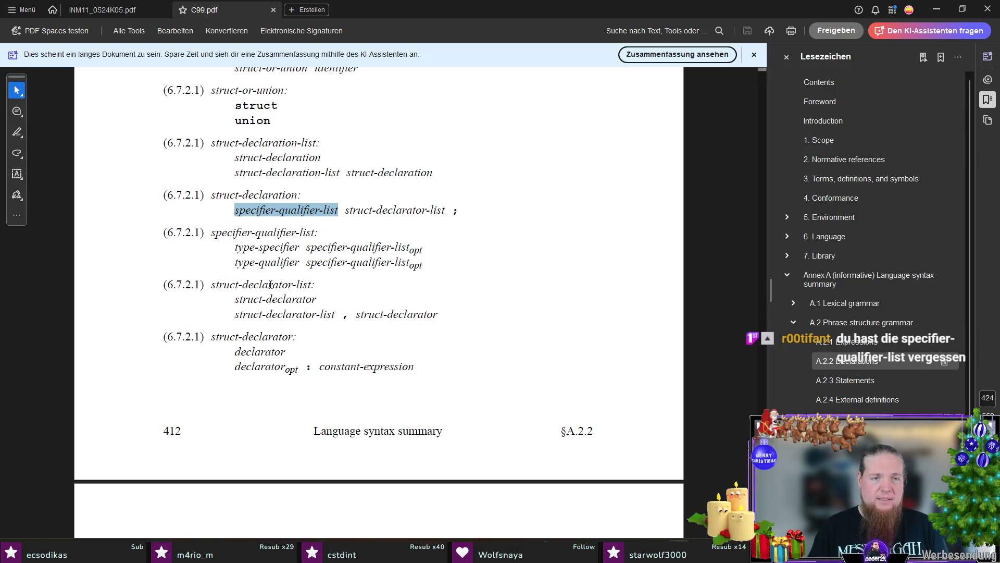
pyautogui.scroll(-2, 376, 316)
pyautogui.scroll(-1, 362, 318)
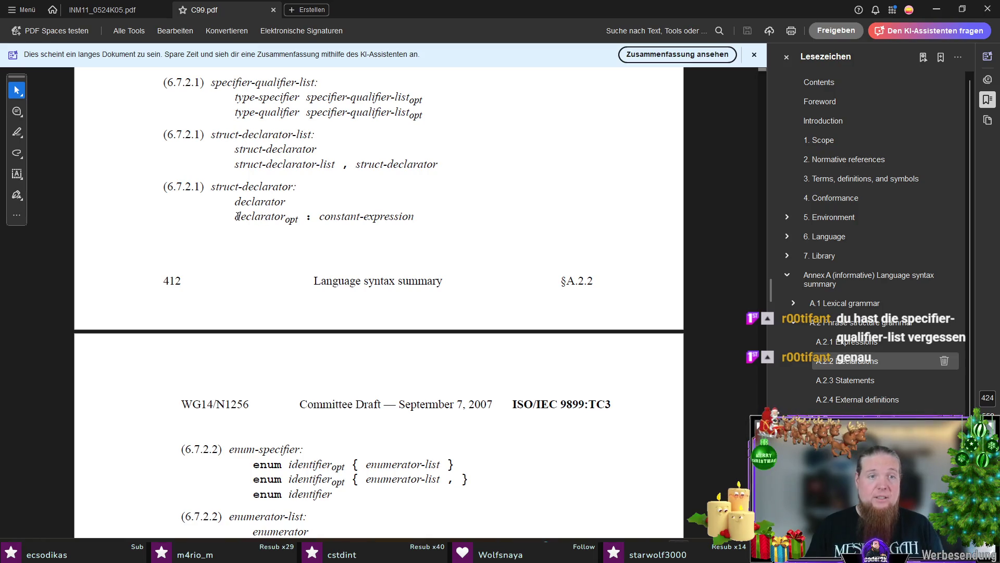
pyautogui.moveTo(240, 217); pyautogui.dragTo(295, 214)
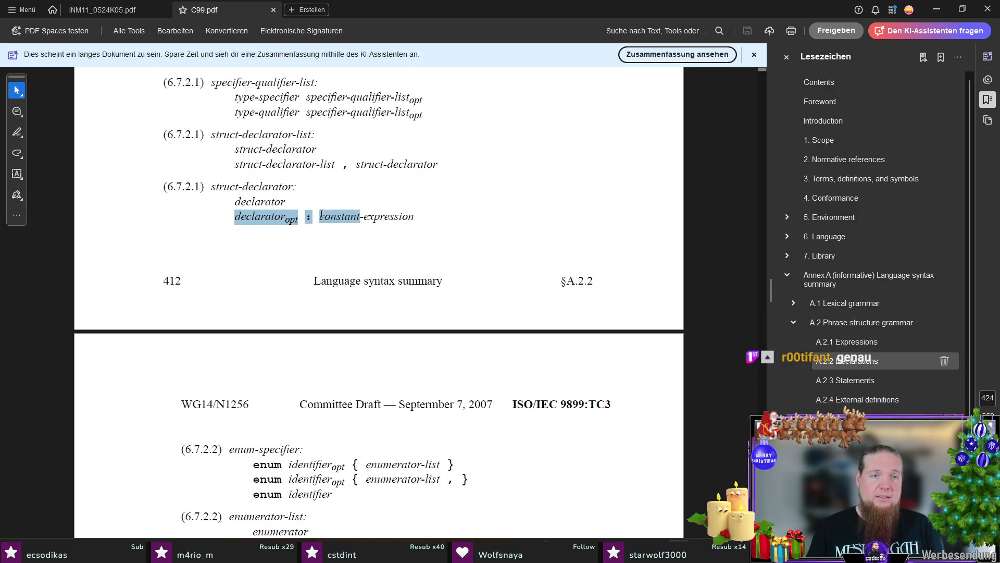
pyautogui.click(356, 196)
pyautogui.hotkey('alt', 'Tab')
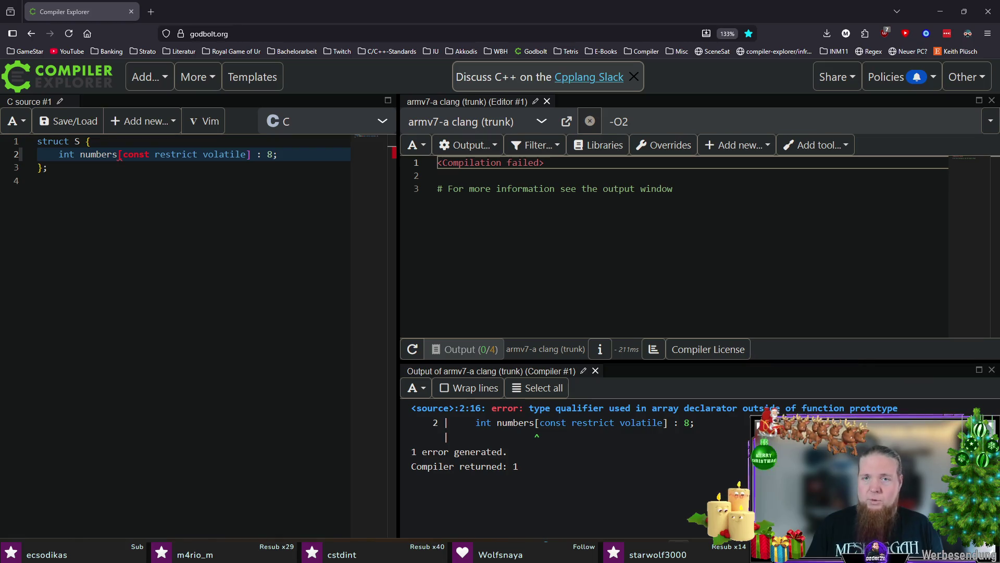
# - Declare void f(int numbers[const restrict volatile] : 8); by pasting the member declaration as f's parameter
pyautogui.click(178, 322)
pyautogui.write('void f()')
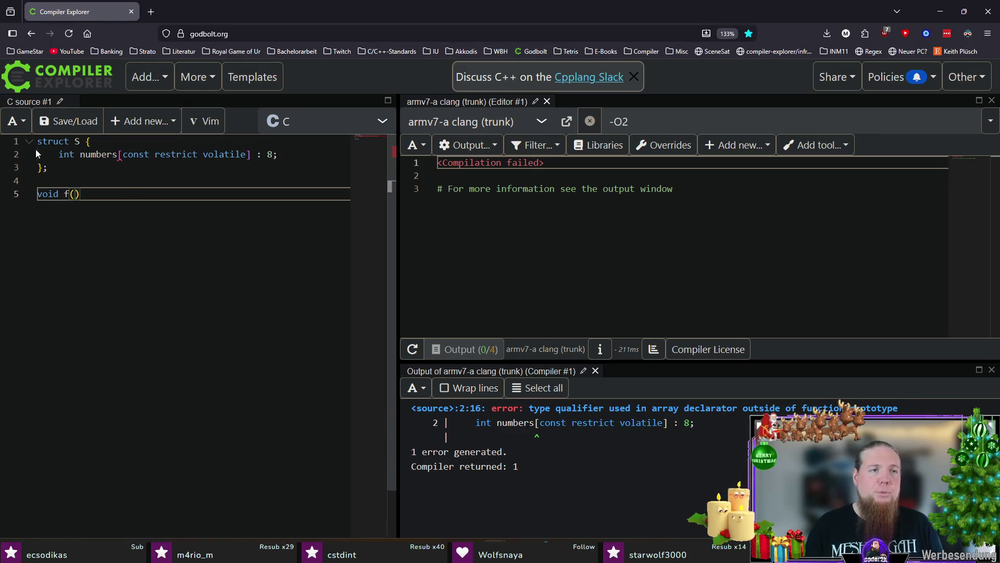
pyautogui.moveTo(316, 141); pyautogui.dragTo(315, 153)
pyautogui.hotkey('ctrl', 'c')
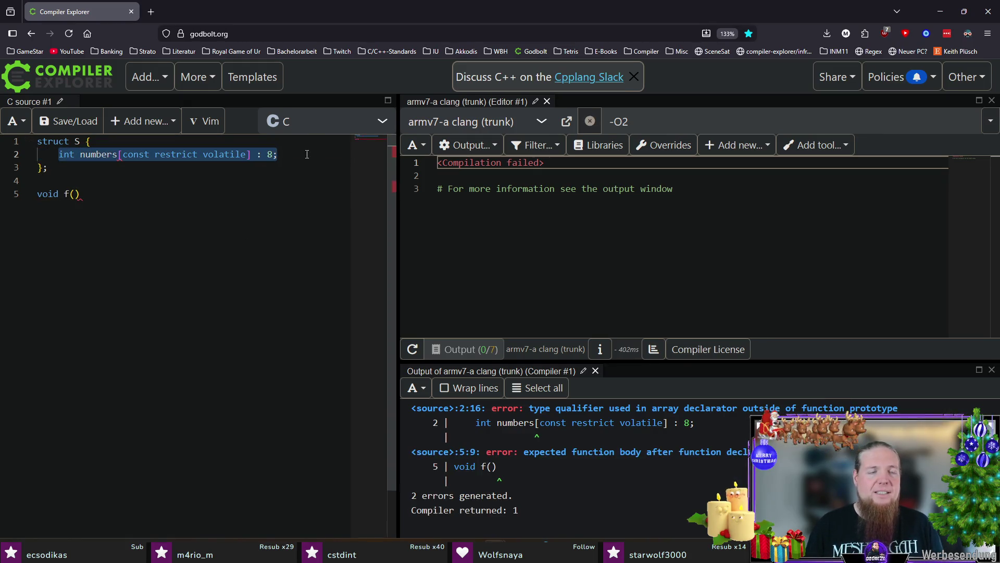
pyautogui.click(76, 194)
pyautogui.hotkey('ctrl', 'v')
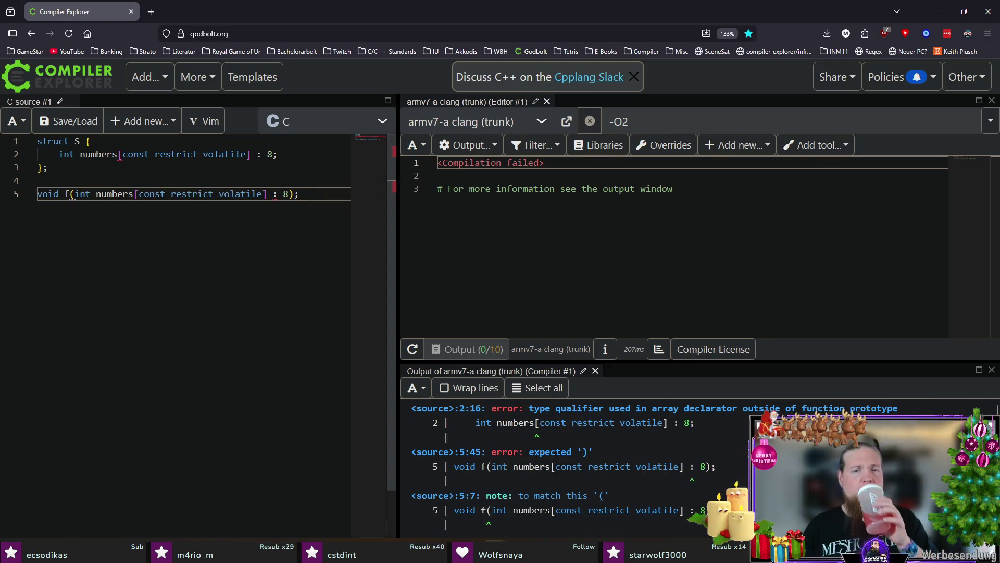
pyautogui.hotkey('ctrl', 'Home')
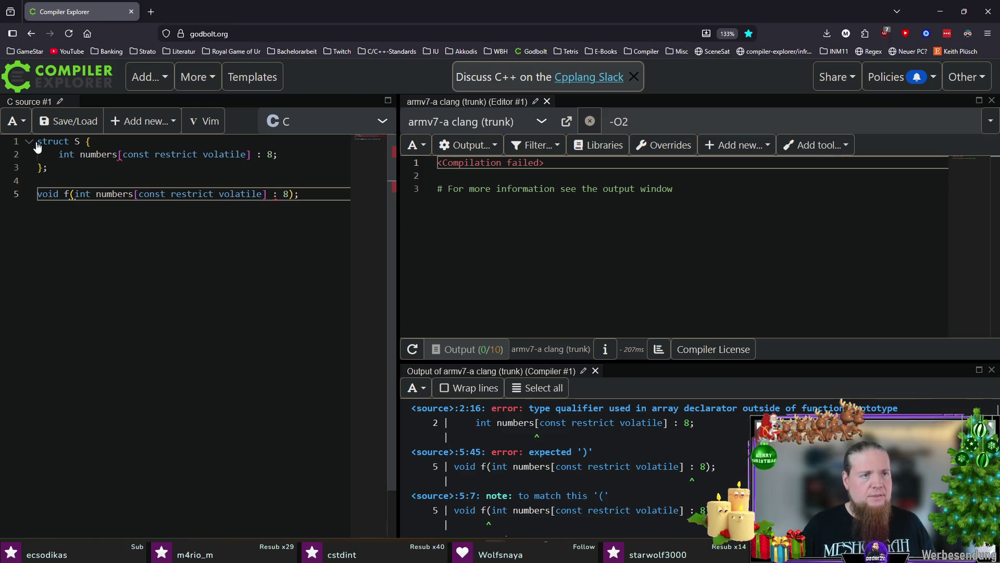
pyautogui.write('/*')
# - Comment out struct S, delete ' : 8' so f's array parameter compiles, then close the browser for TeXstudio
pyautogui.press('Down')
pyautogui.press('Down')
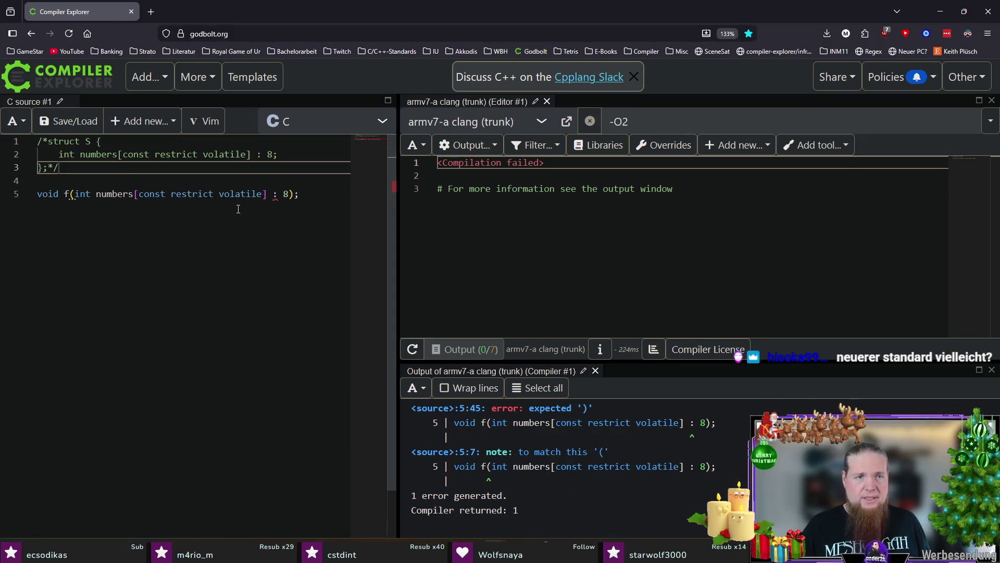
pyautogui.click(273, 193)
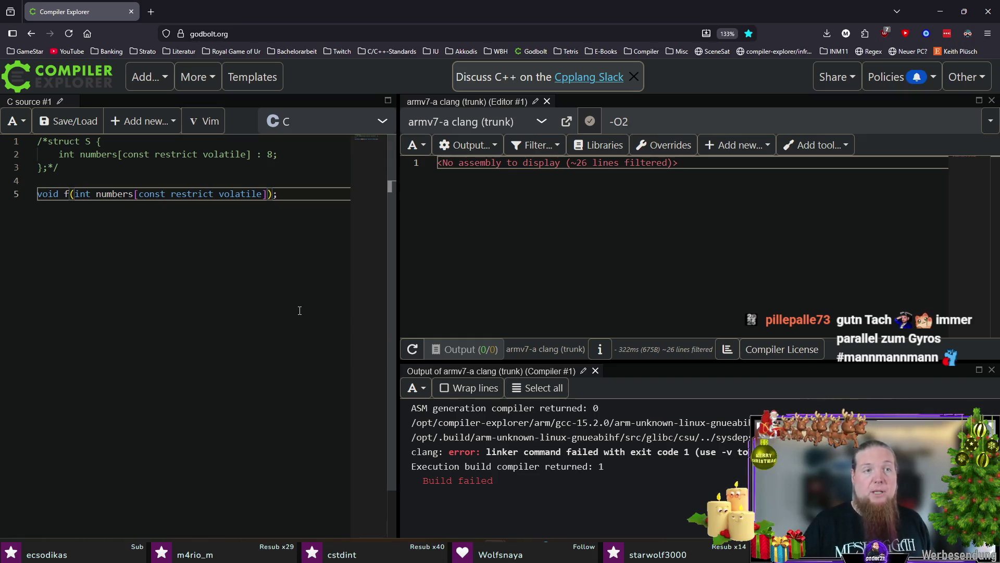
pyautogui.click(983, 22)
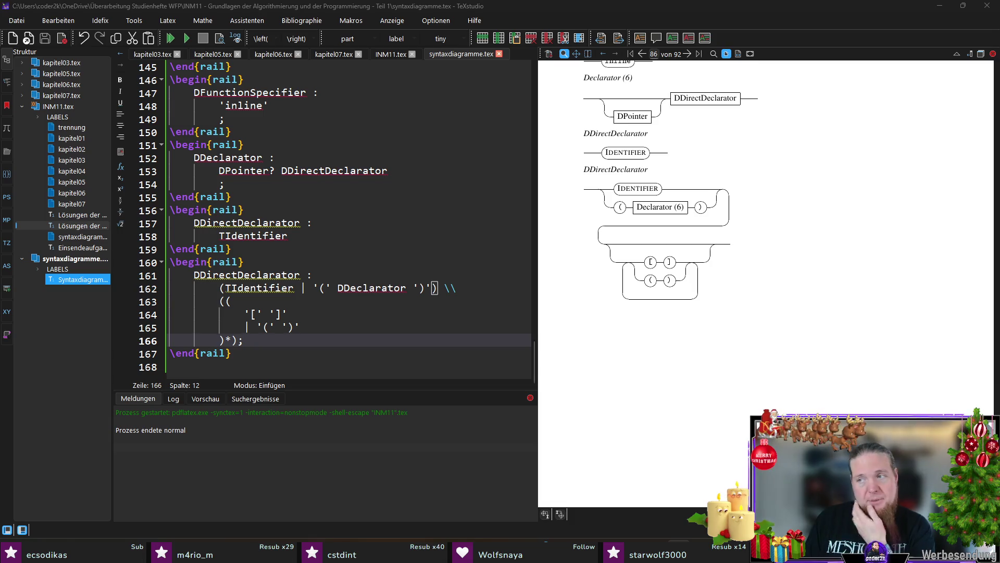
# - Switch from the DDirectDeclarator rules in TeXstudio to the C99 PDF's direct-declarator rules
pyautogui.hotkey('alt', 'Tab')
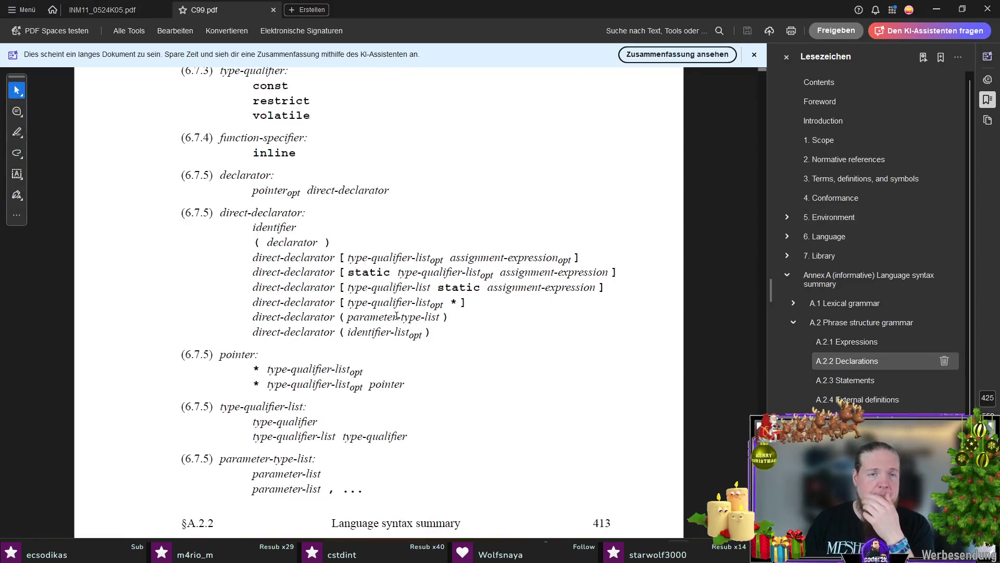
pyautogui.scroll(-1, 443, 322)
pyautogui.scroll(-2, 444, 311)
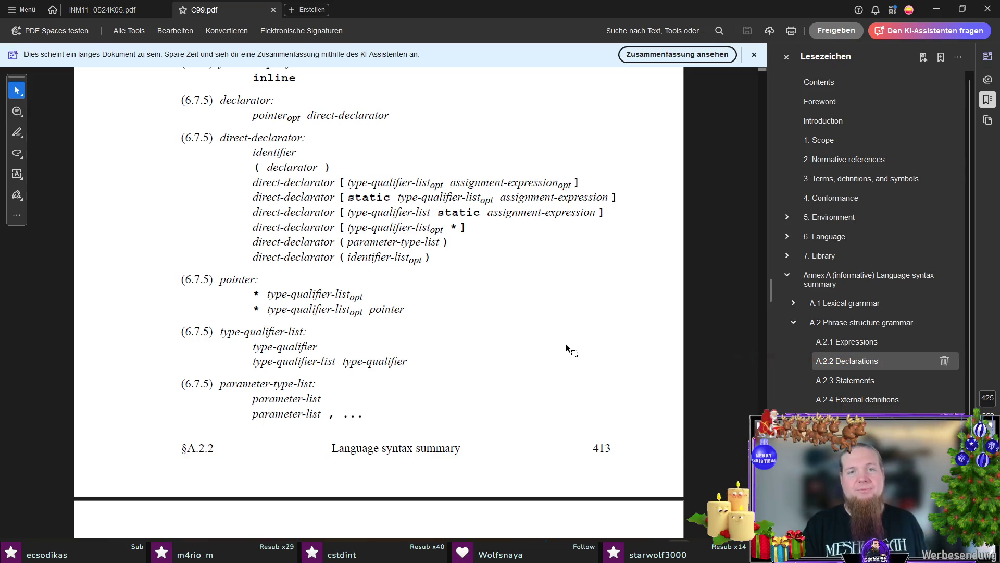
pyautogui.click(350, 198)
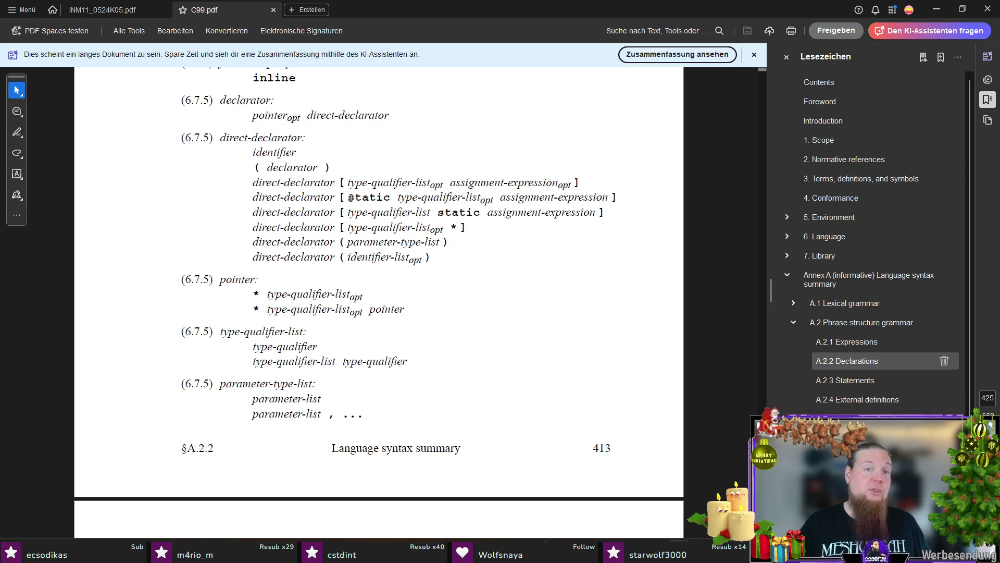
pyautogui.rightClick(390, 197)
pyautogui.click(395, 197)
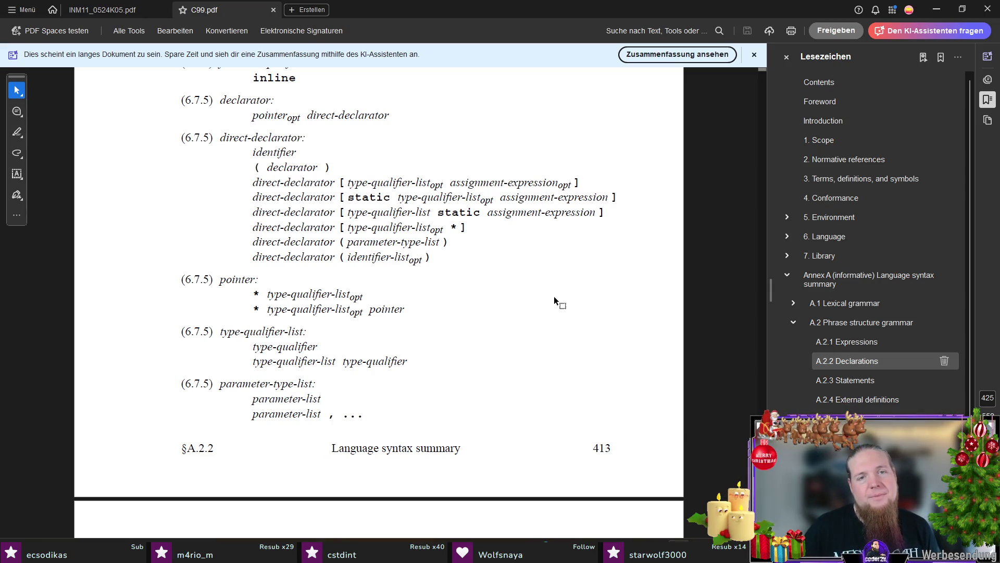
pyautogui.moveTo(342, 227); pyautogui.dragTo(442, 229)
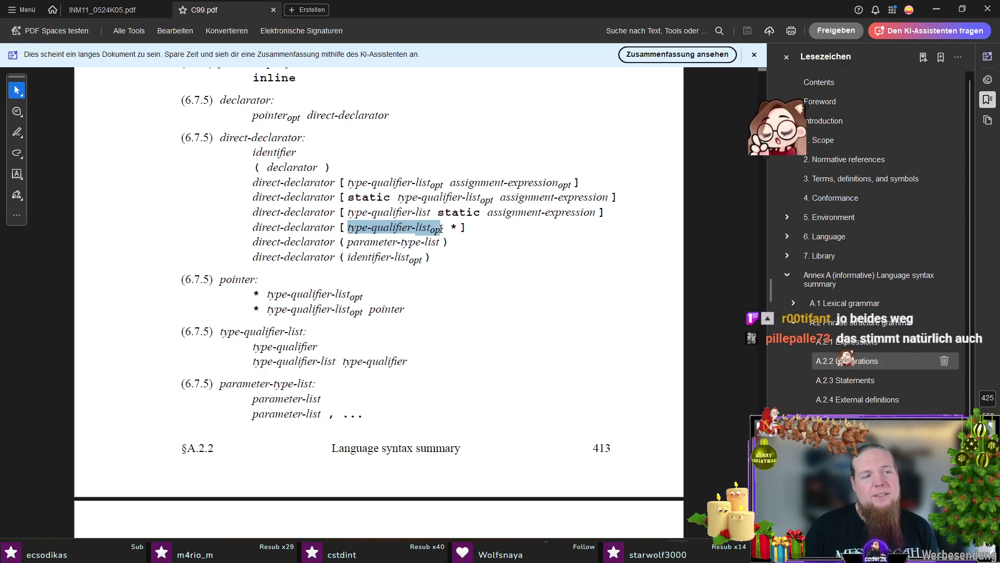
pyautogui.click(412, 286)
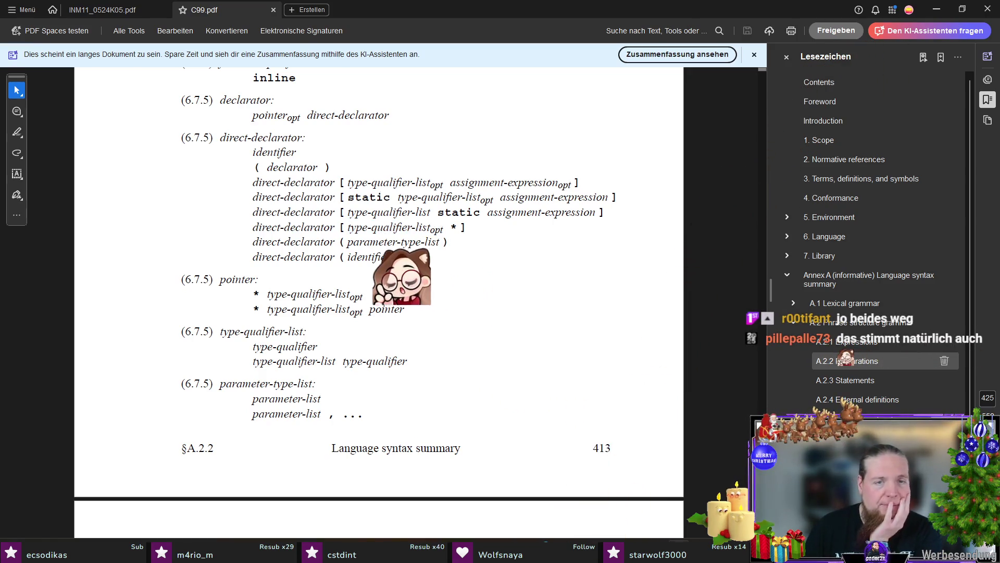